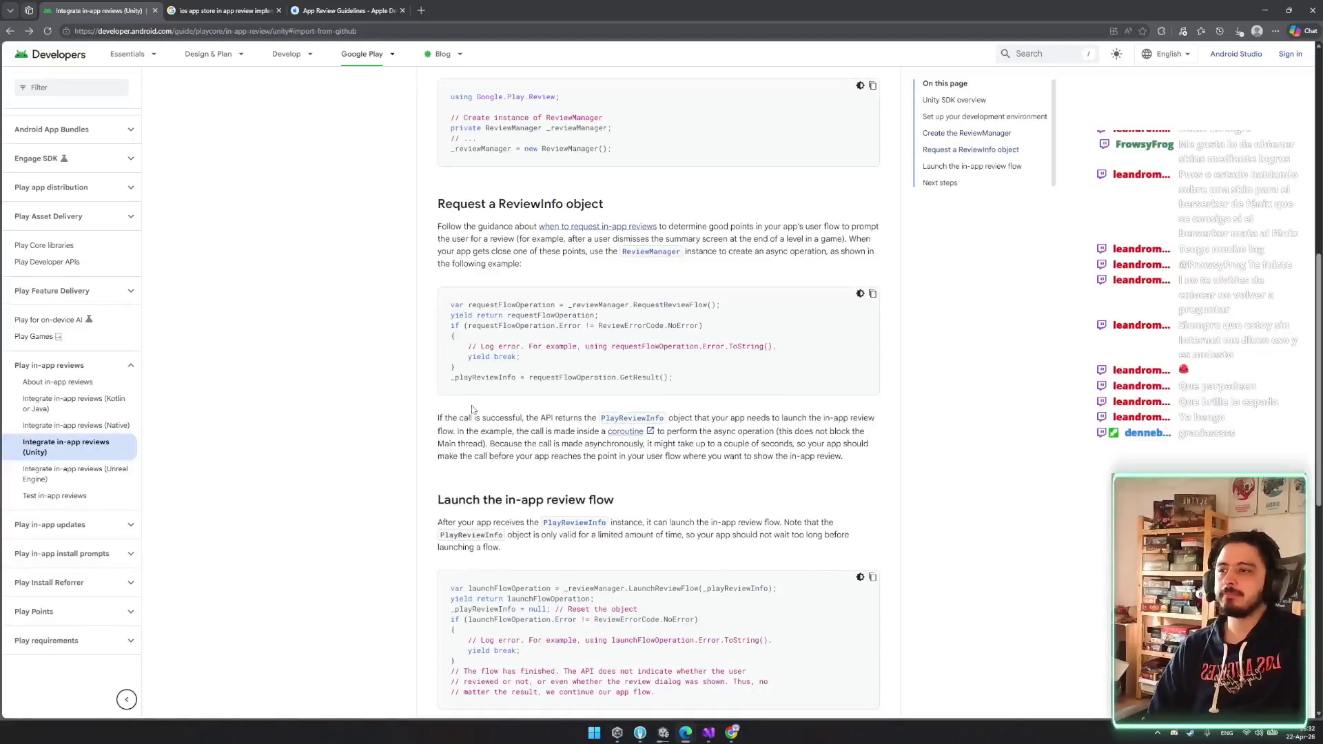
- Read the in-app review docs, highlighting the main-thread, asynchronous-call and launch flow passages
scroll(594, 404, "down", 1)
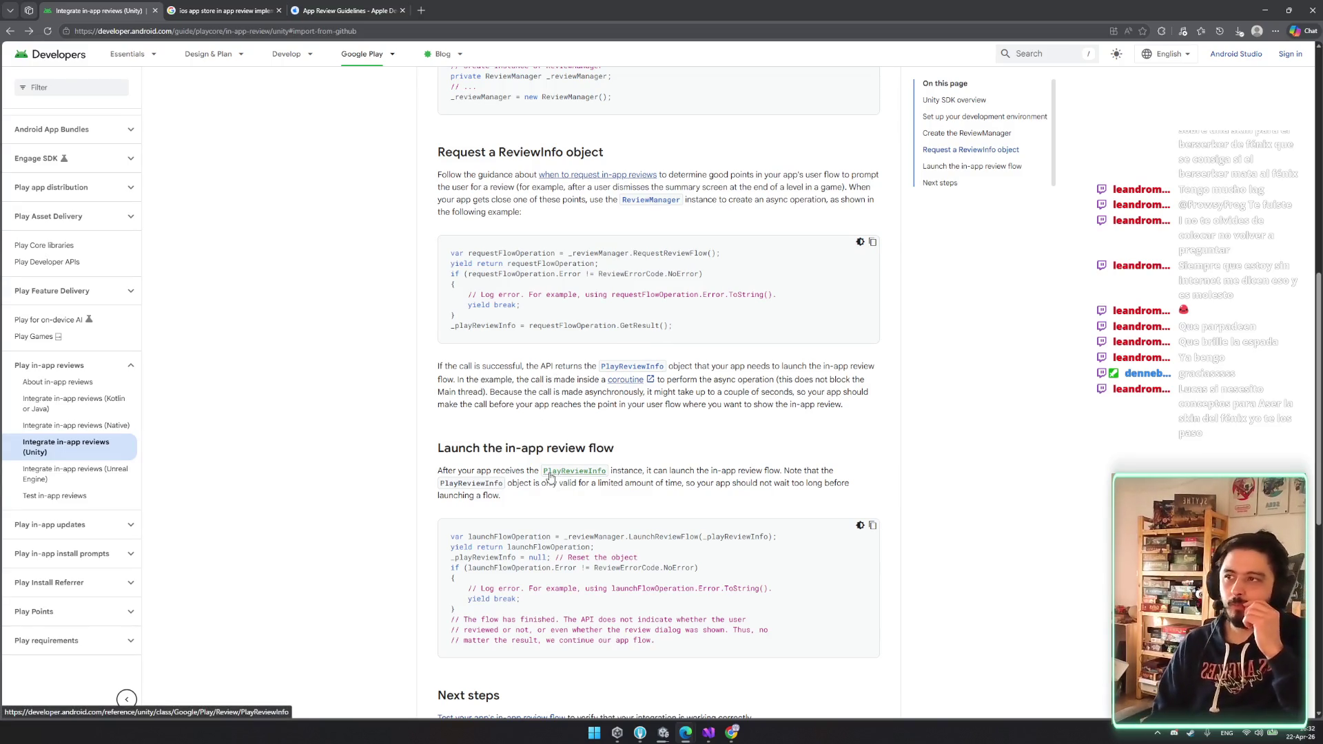
left_click_drag(789, 379, 829, 380)
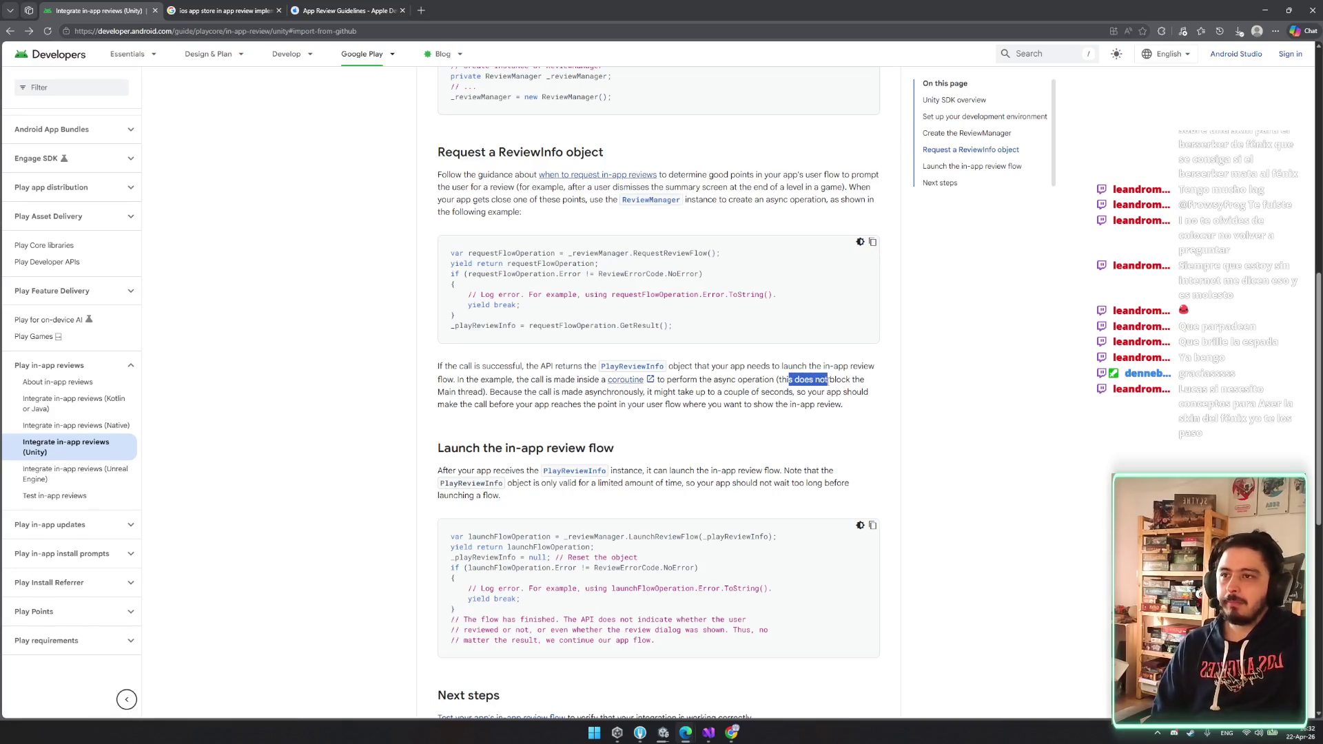
left_click(756, 406)
mouse_move(490, 393)
left_mouse_down()
mouse_move(751, 393)
mouse_move(782, 379)
mouse_move(817, 393)
mouse_move(485, 397)
mouse_move(774, 413)
mouse_move(720, 425)
left_mouse_up()
left_click_drag(459, 449, 684, 476)
left_click(659, 484)
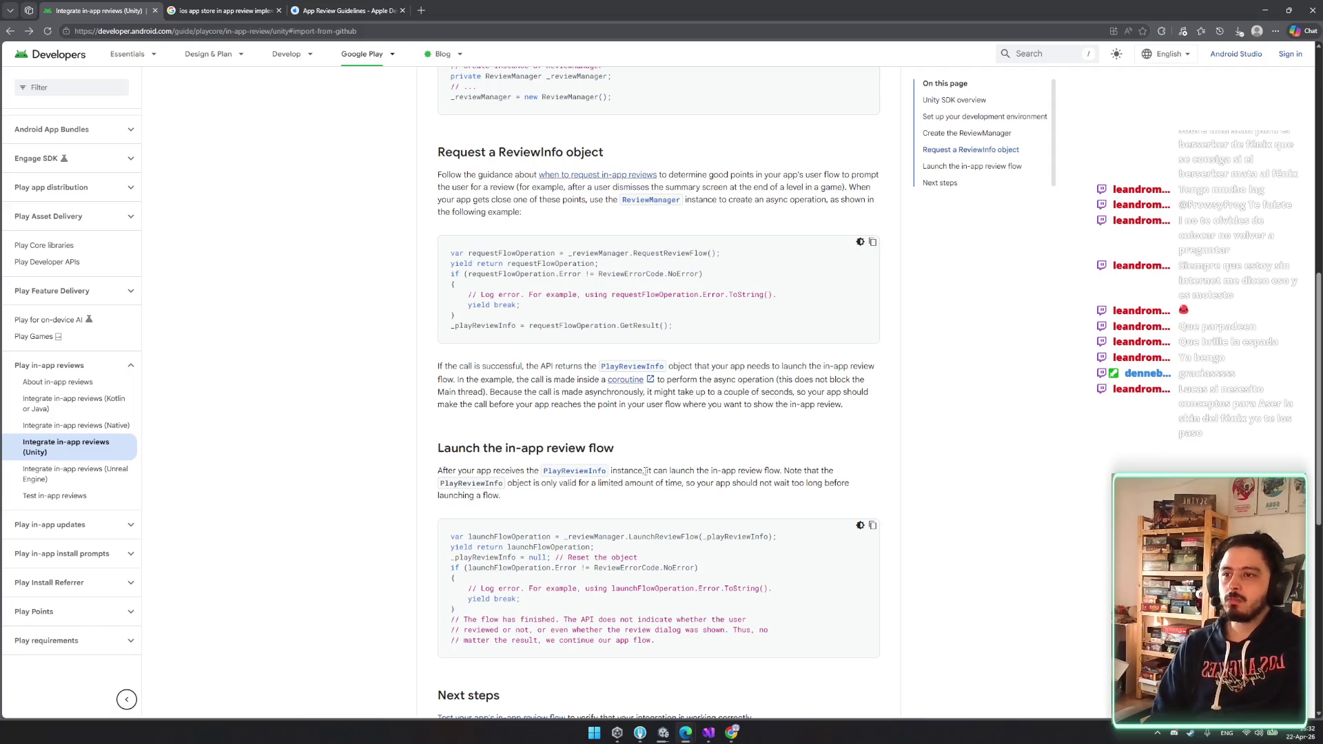
scroll(646, 471, "down", 2)
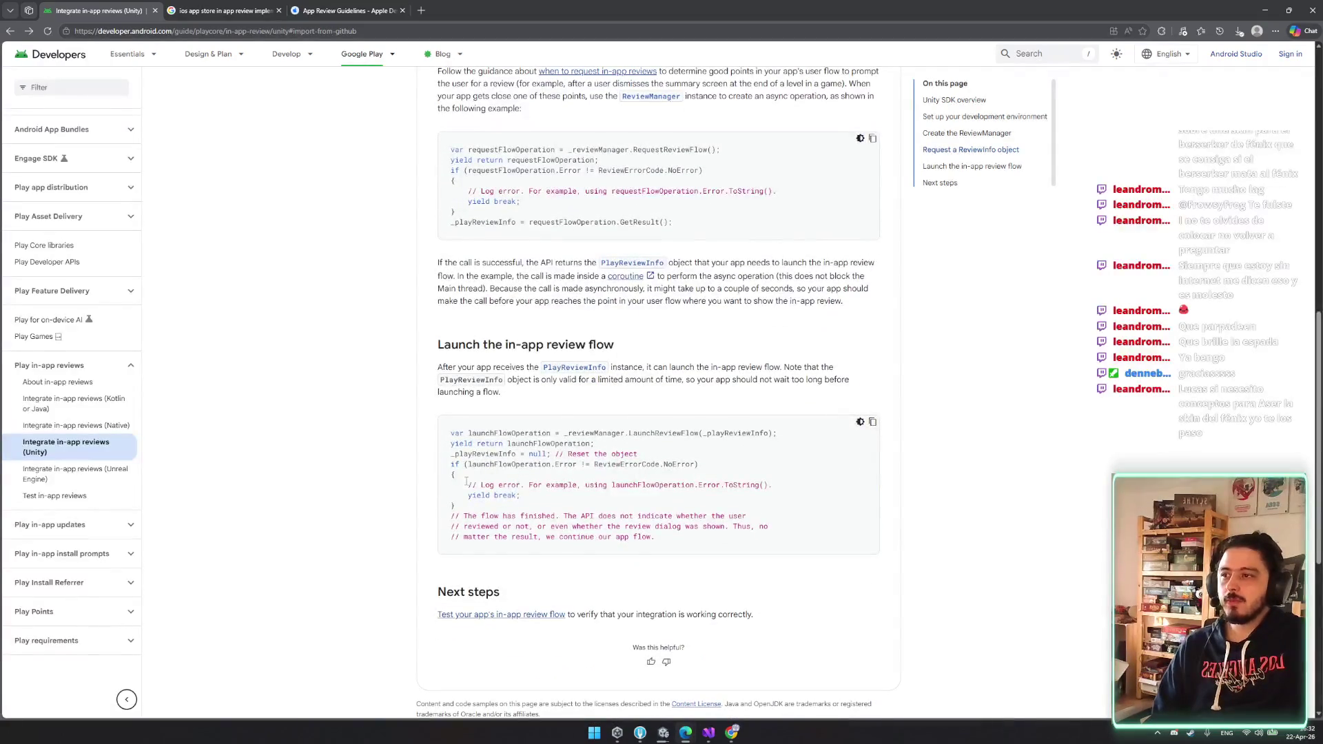
left_click_drag(697, 483, 701, 513)
left_click(701, 514)
- Return to the Unity editor and move the compiling progress window aside
scroll(595, 508, "down", 3)
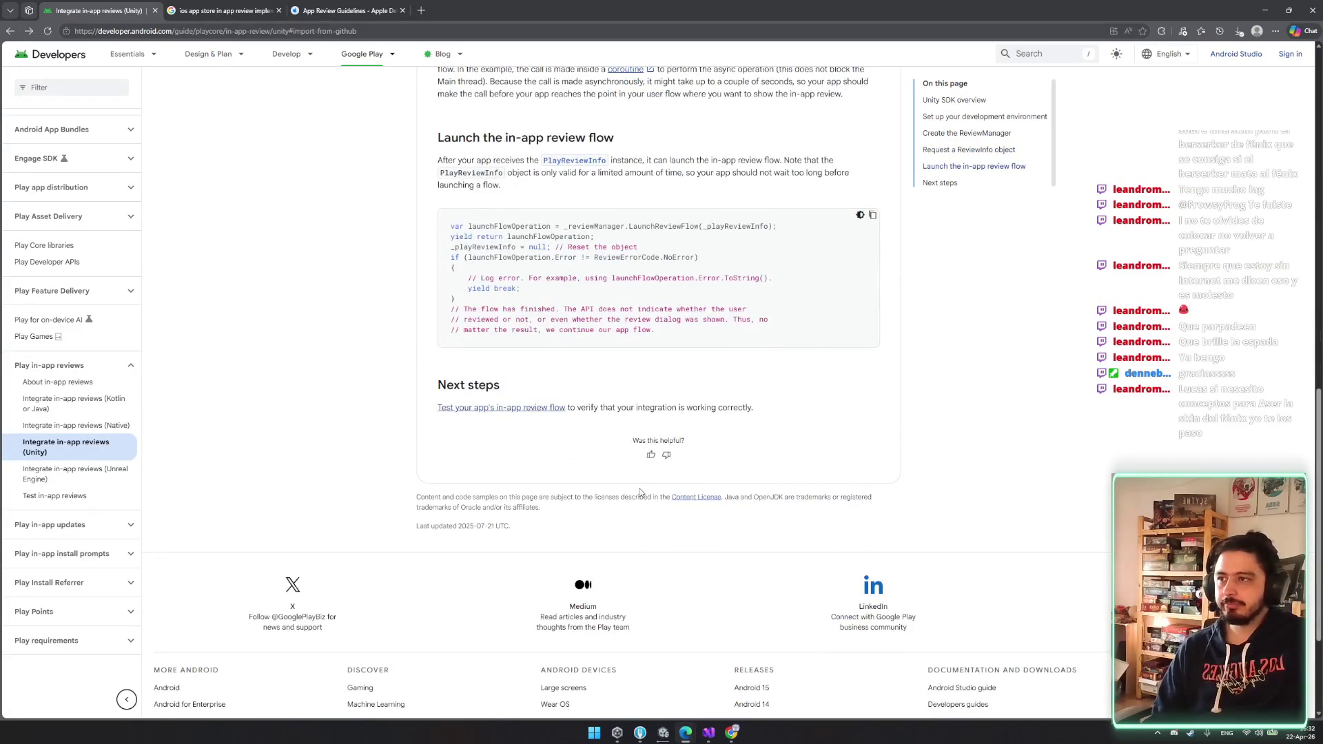
scroll(641, 492, "down", 1)
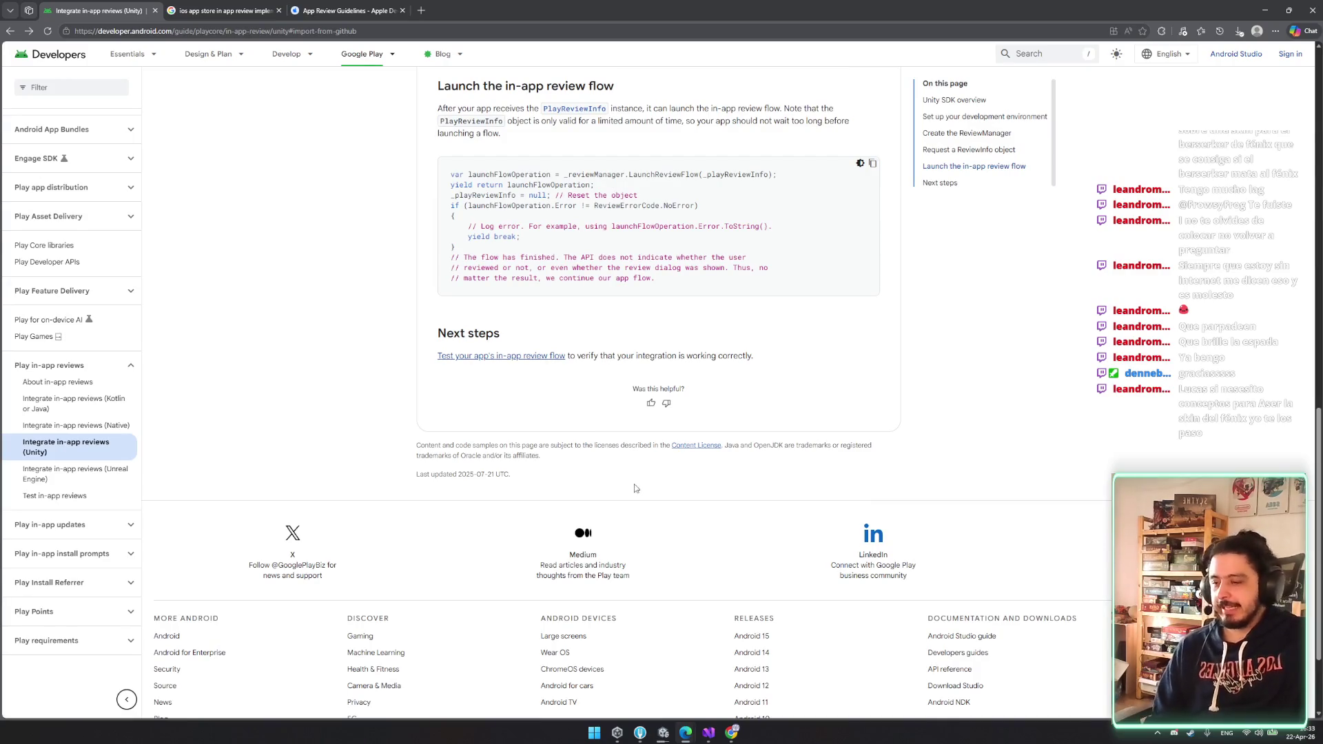
scroll(605, 485, "up", 8)
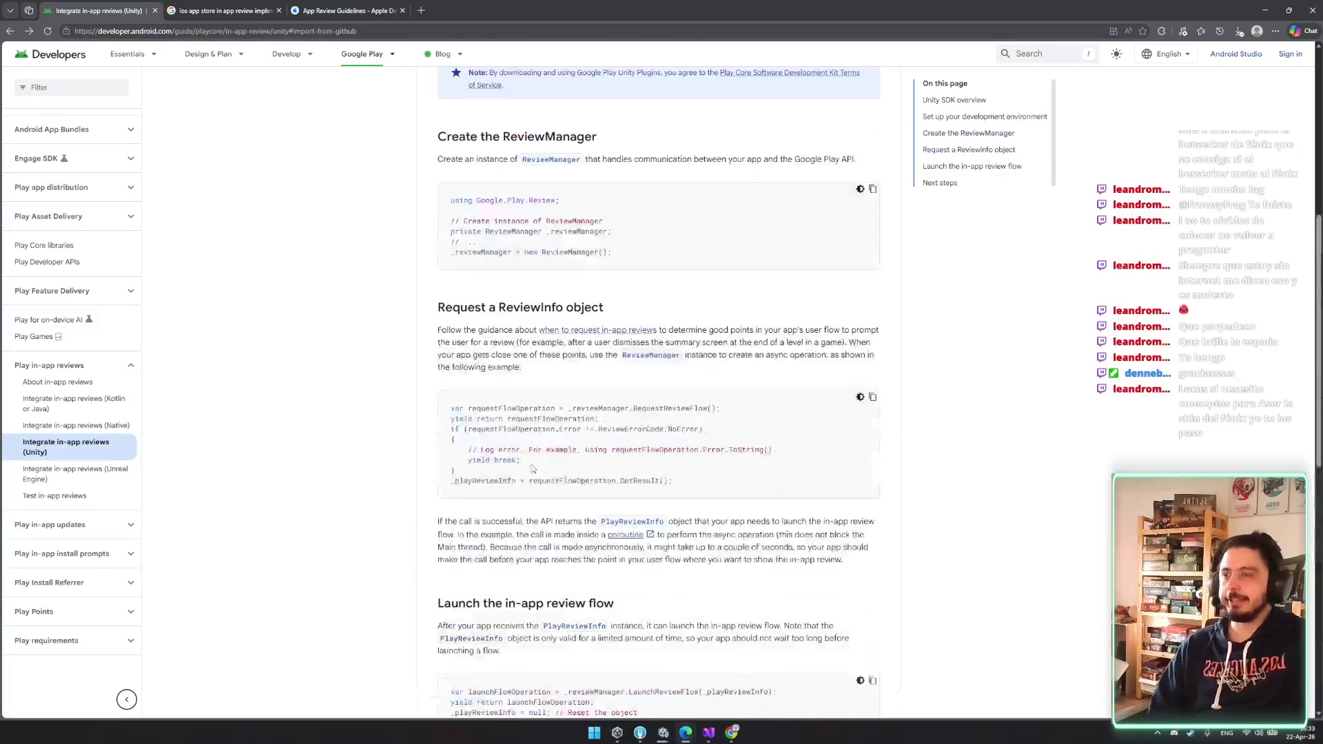
scroll(709, 495, "up", 1)
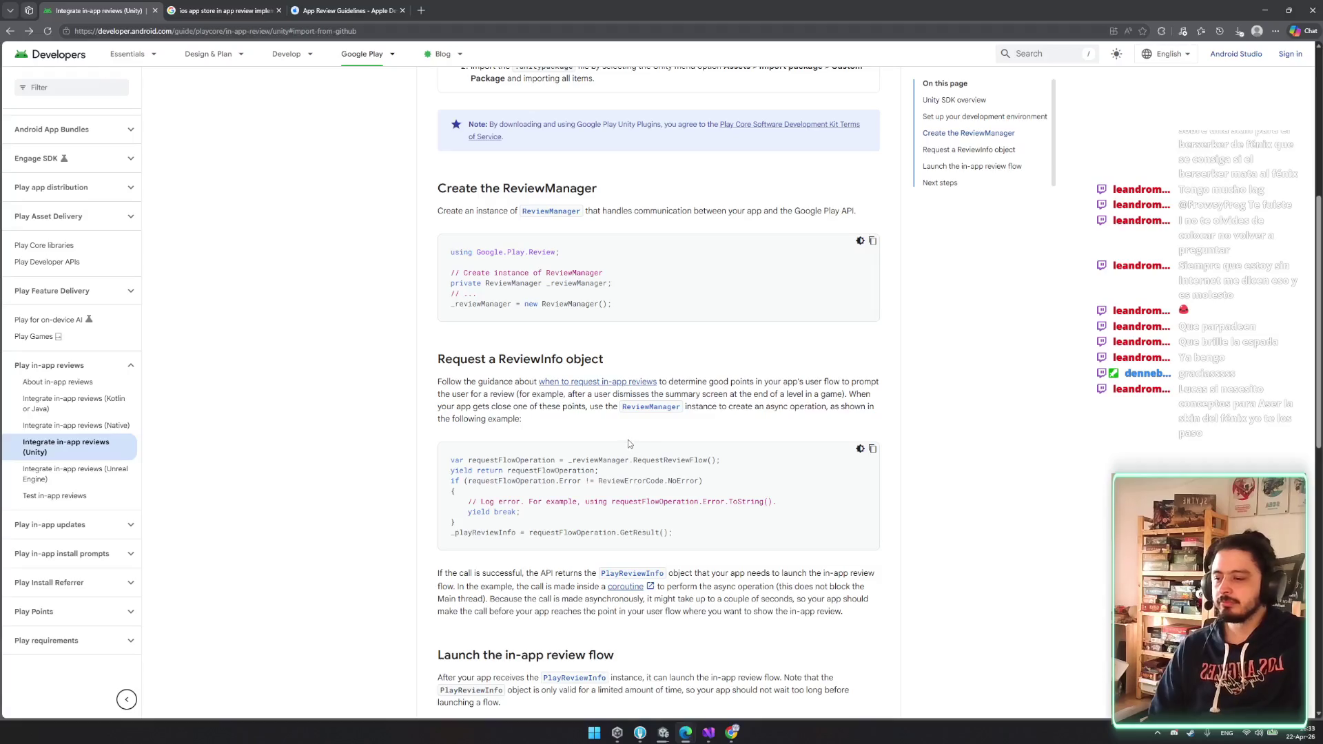
scroll(627, 439, "down", 1)
scroll(627, 439, "up", 5)
scroll(566, 347, "down", 7)
scroll(566, 347, "down", 4)
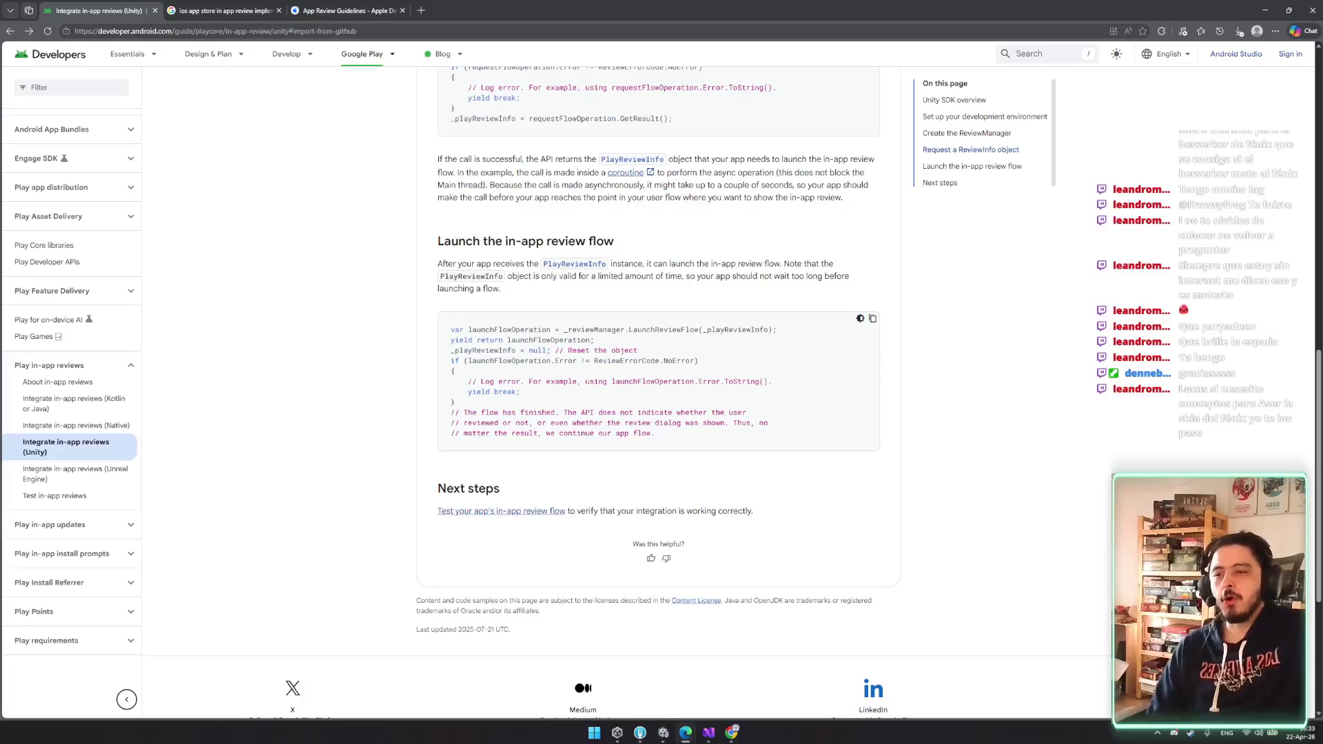
left_click(664, 734)
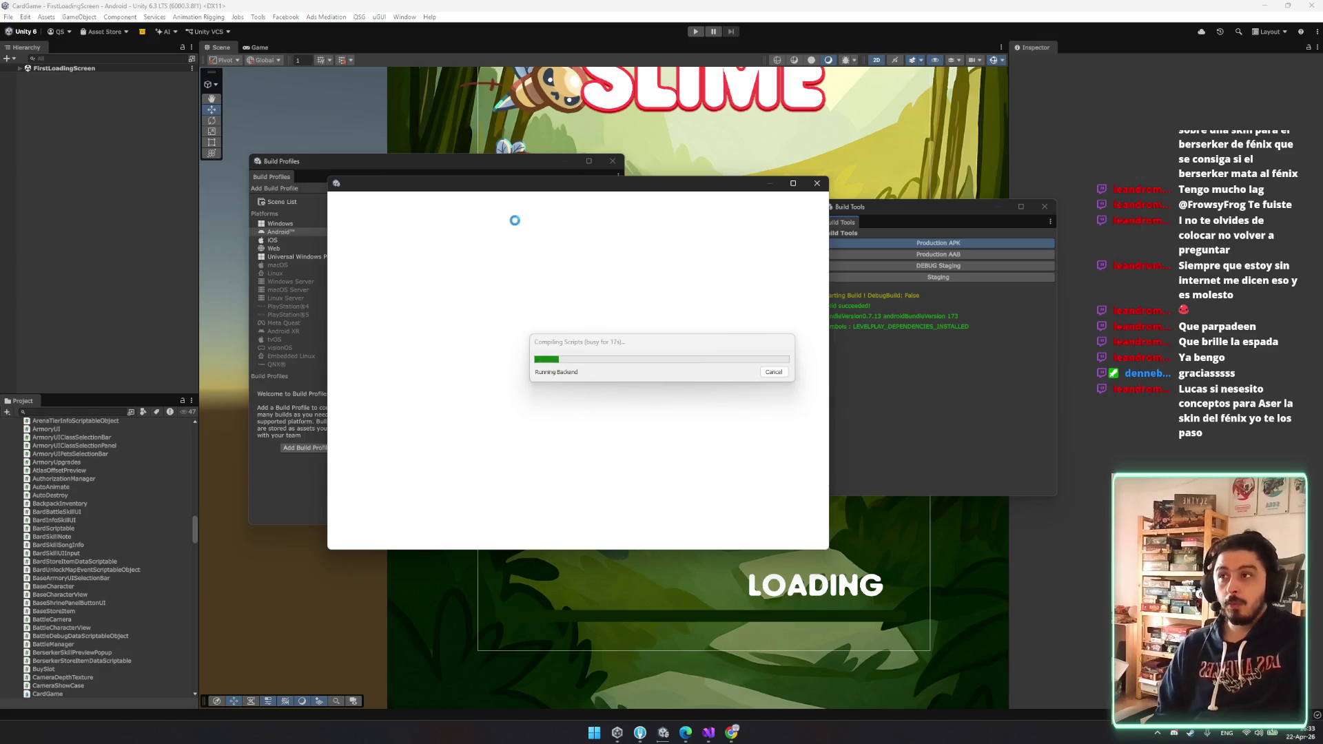
mouse_move(621, 346)
left_mouse_down()
mouse_move(873, 366)
mouse_move(198, 285)
mouse_move(730, 195)
mouse_move(962, 382)
left_mouse_up()
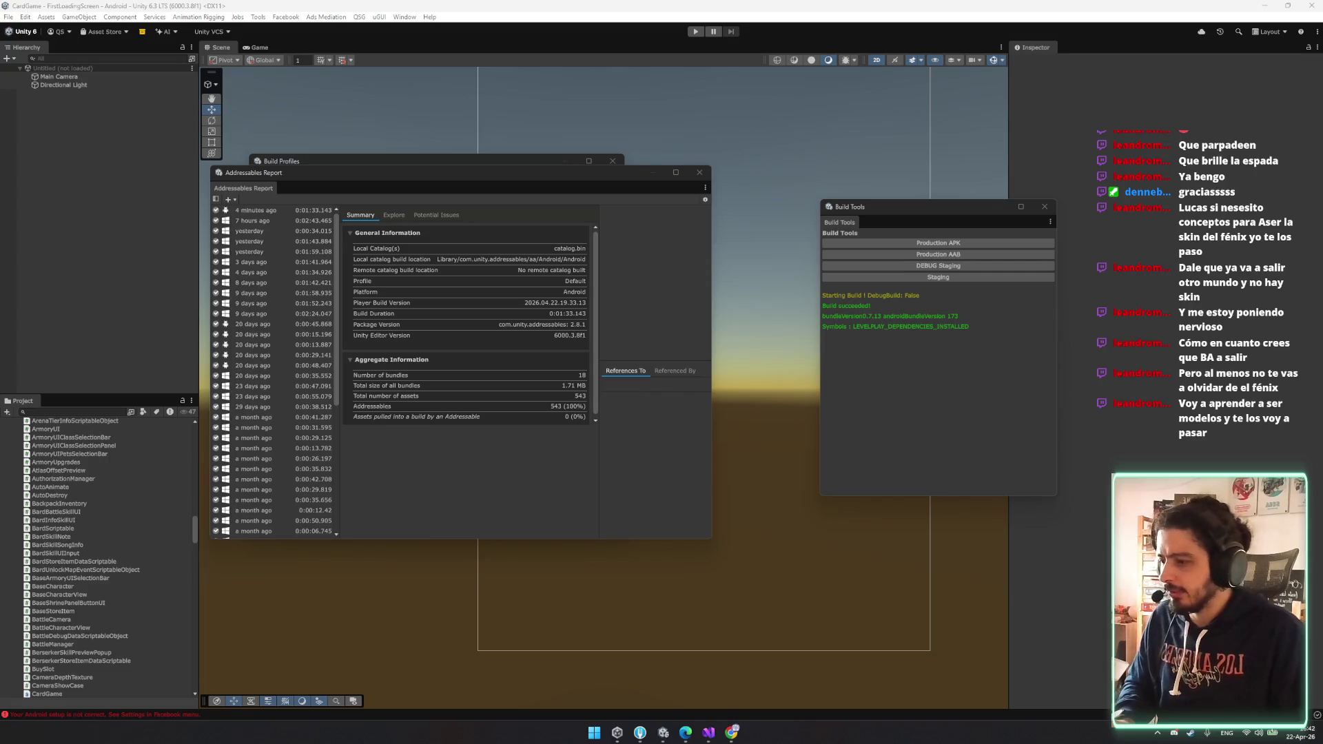
- Bring the Build Profiles window forward once the Android build has succeeded
left_click(440, 158)
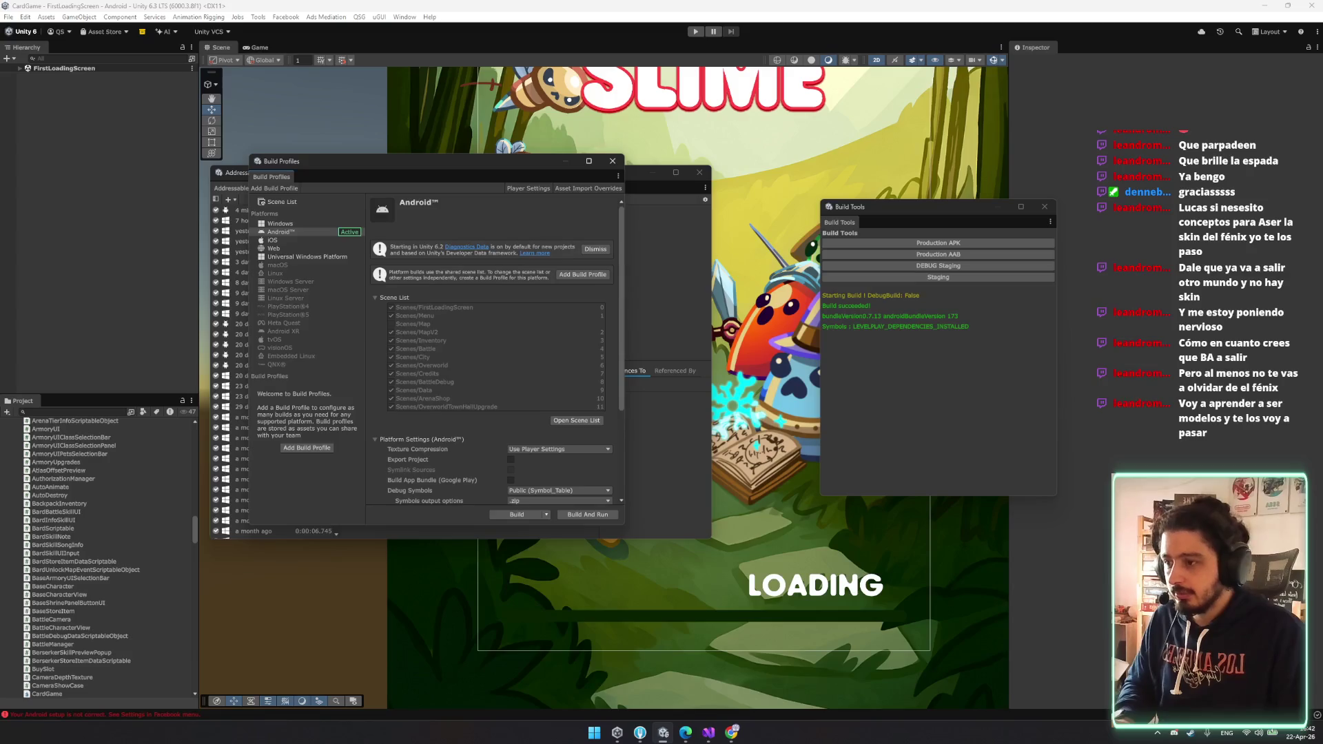
- Browse the phone's internal storage to Download > Received from PC > transfer subfolder, then narrow the window and move it left
key("super+e")
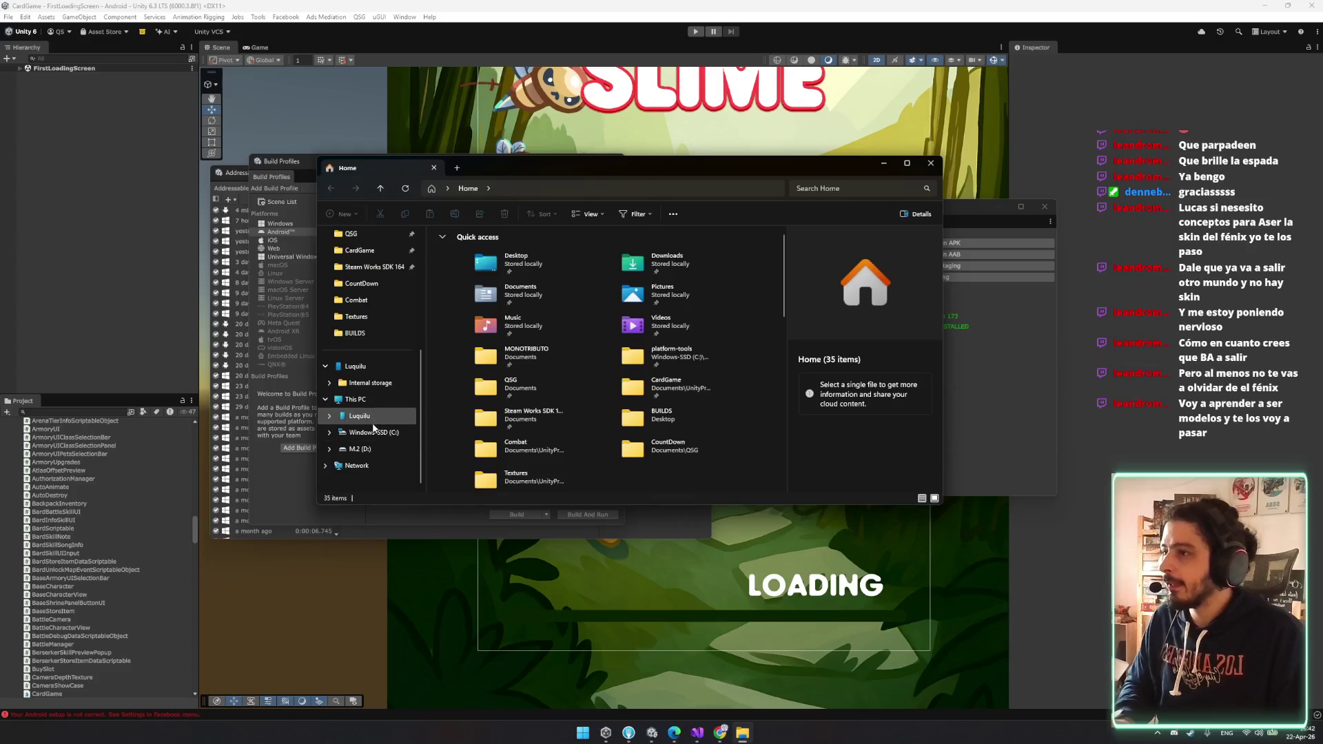
left_click(372, 417)
double_click(505, 240)
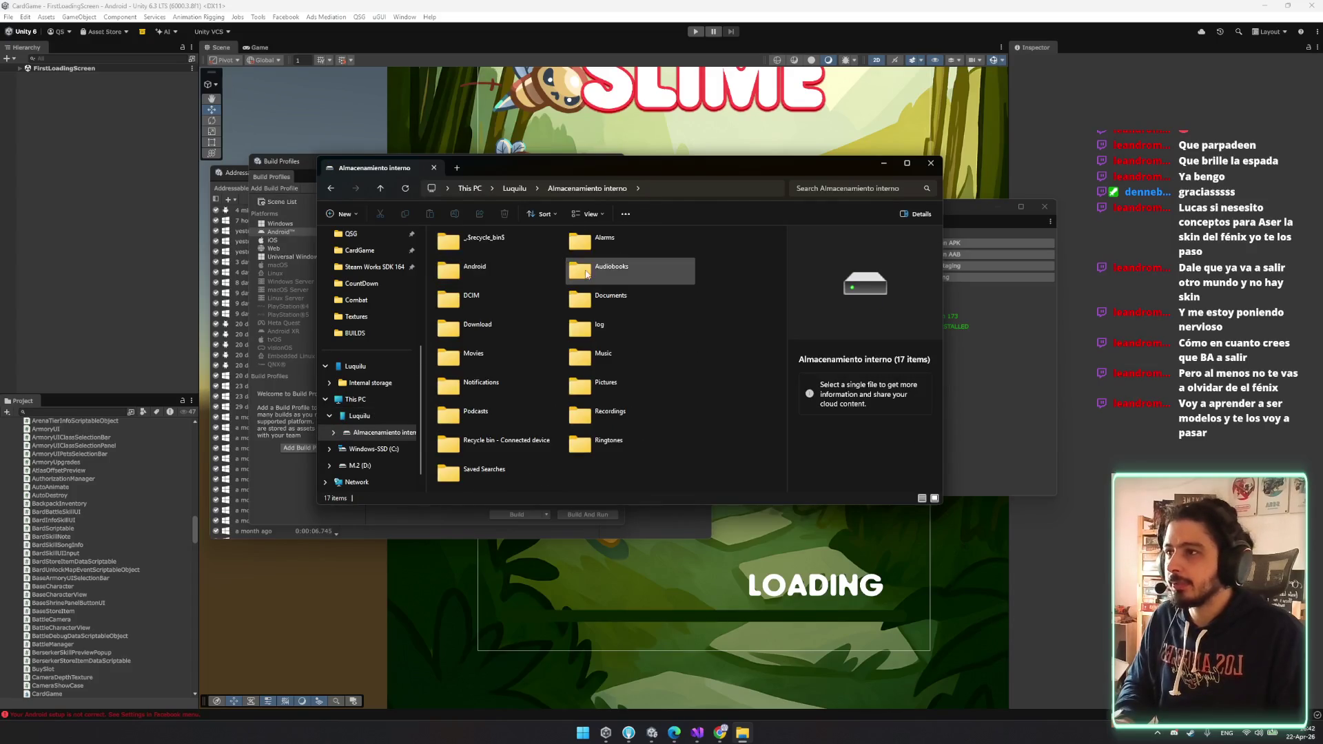
double_click(477, 325)
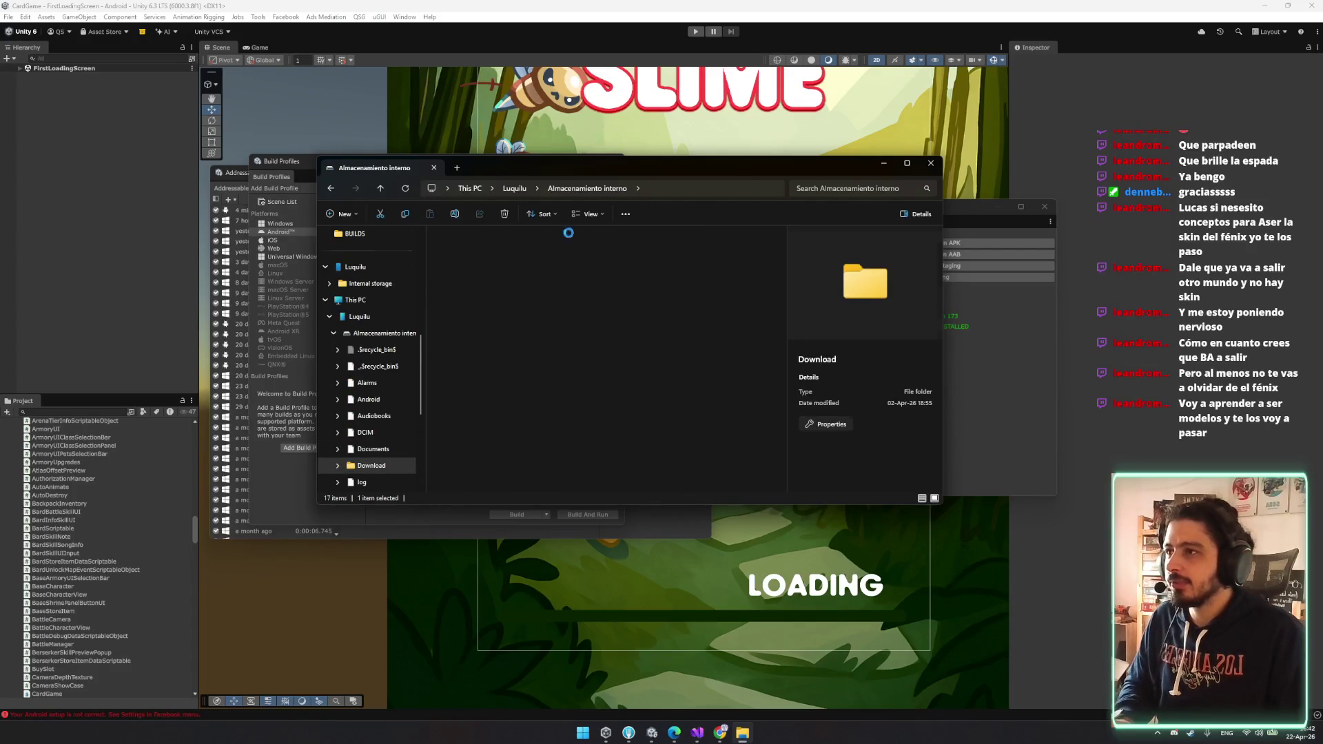
double_click(619, 243)
double_click(480, 245)
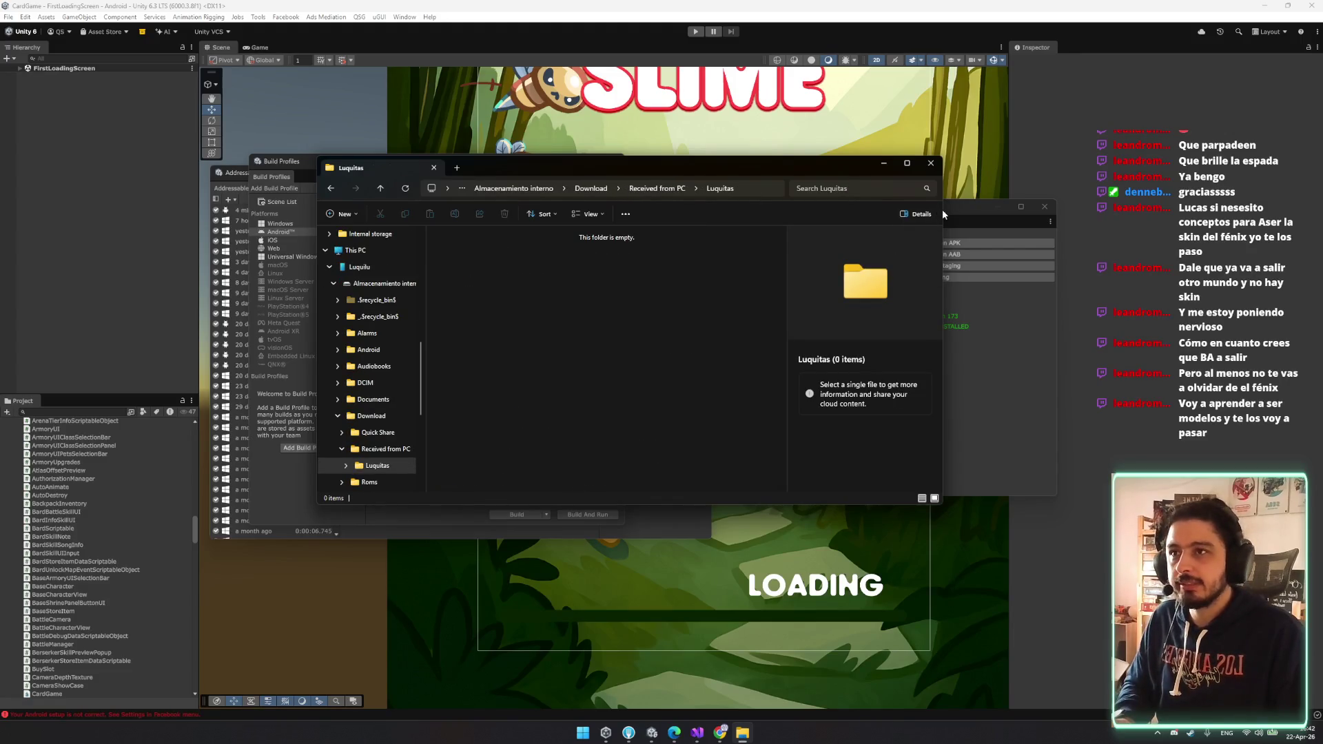
left_click_drag(943, 213, 708, 209)
left_click_drag(496, 168, 265, 142)
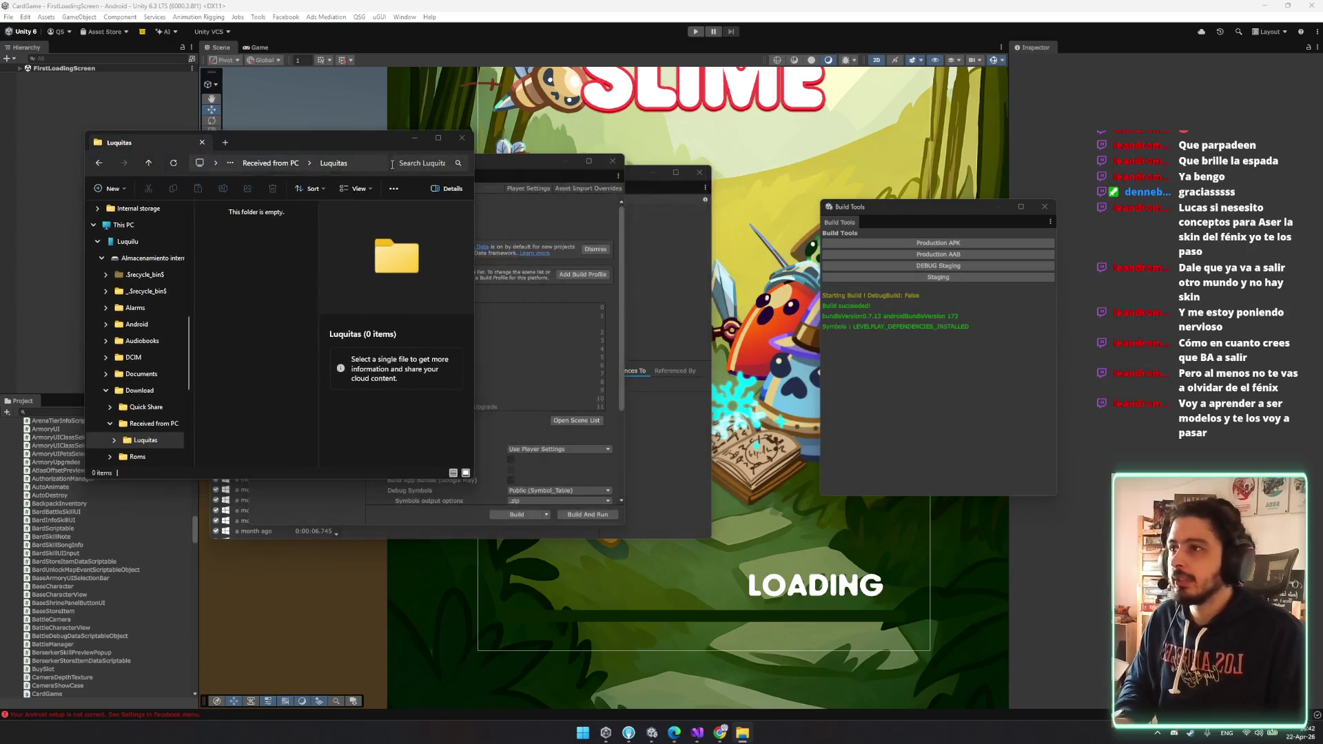
- In a second Explorer window, drag 0.7.14.apk from Desktop > BUILDS into the phone folder
key("ctrl+n")
left_click_drag(579, 182, 793, 159)
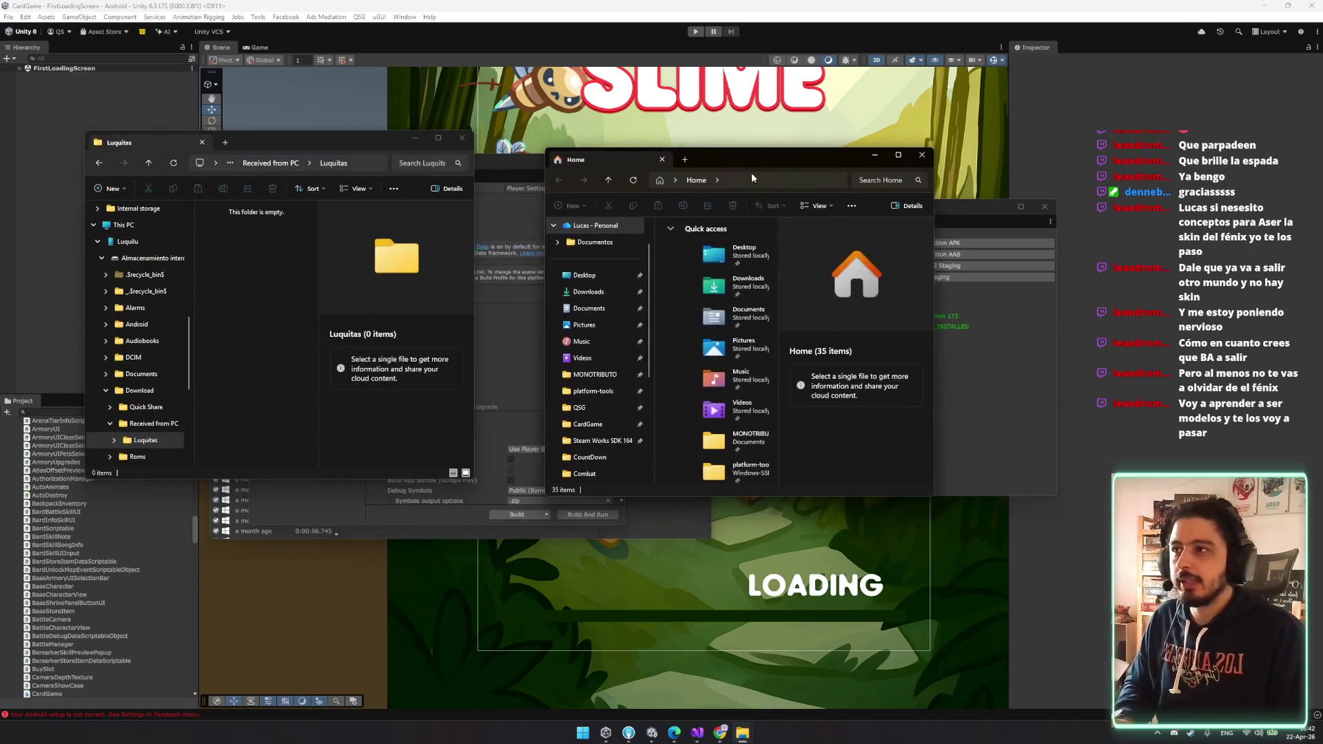
scroll(597, 406, "down", 2)
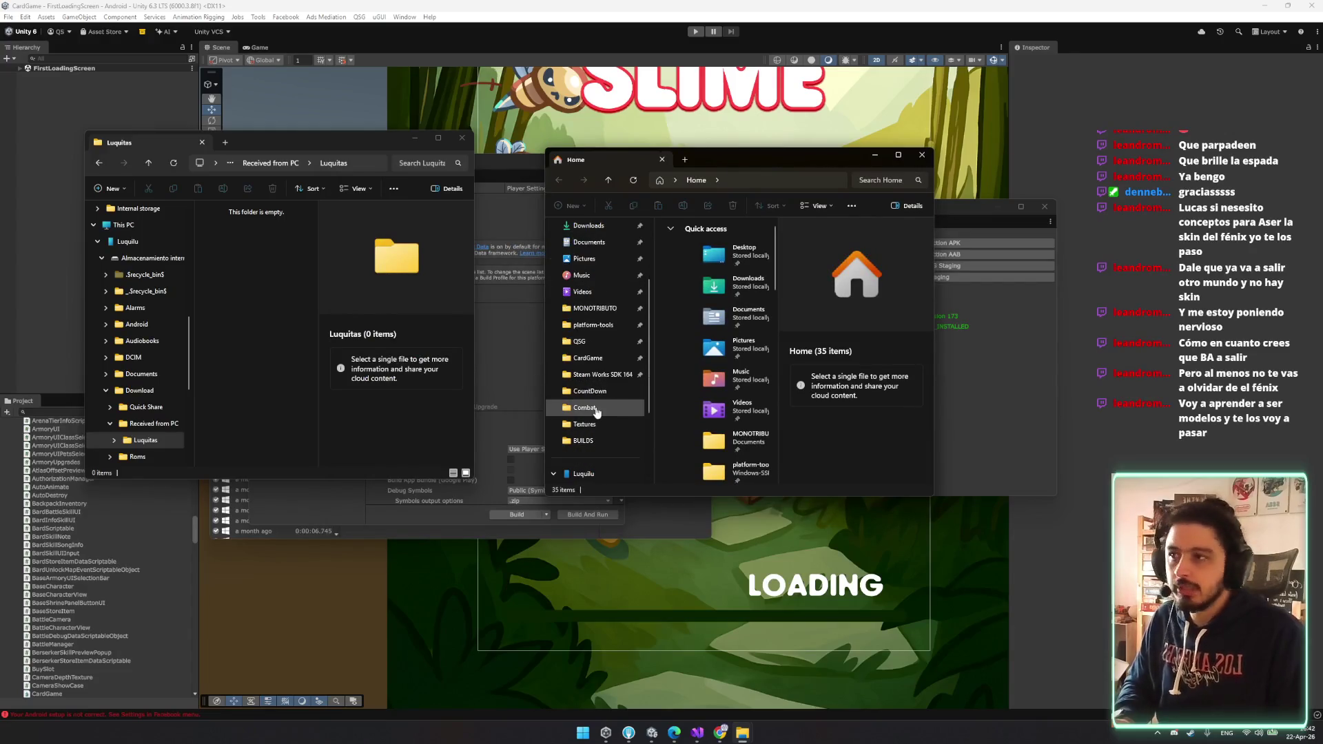
scroll(603, 283, "down", 1)
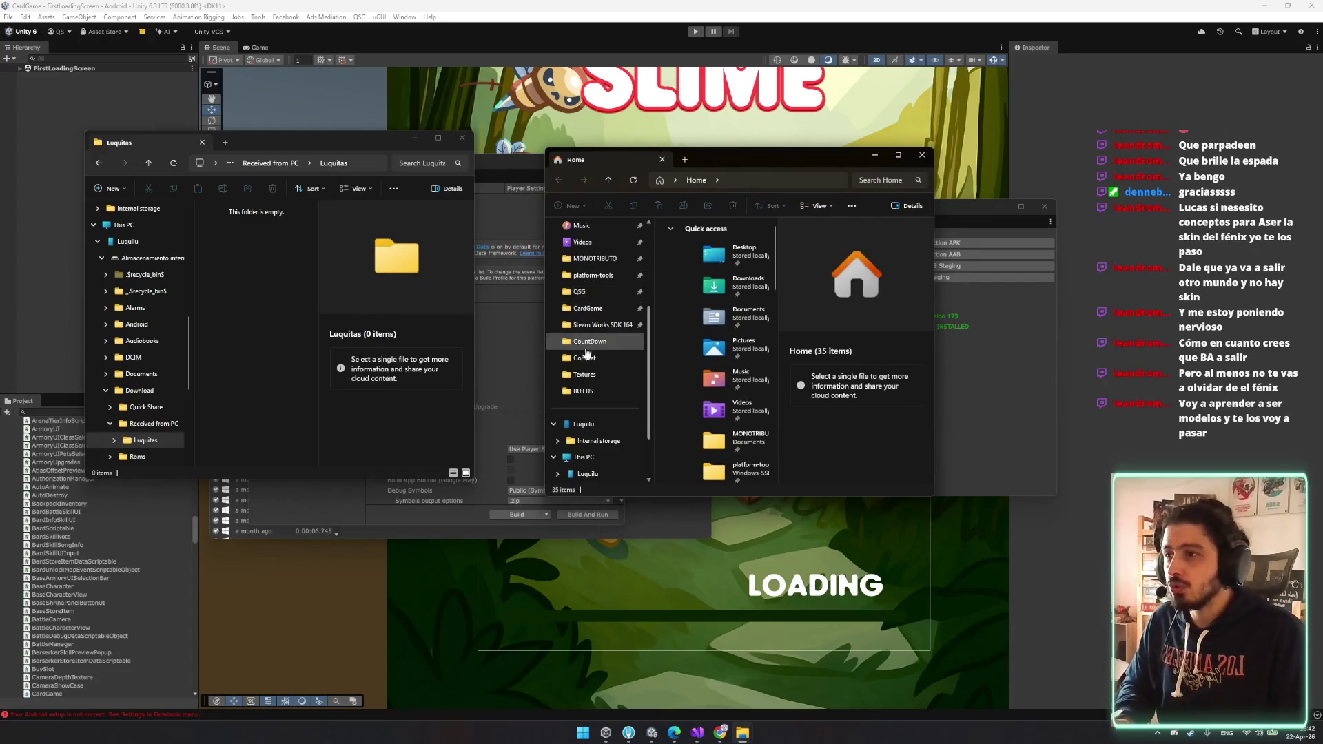
left_click(597, 392)
left_click(693, 255)
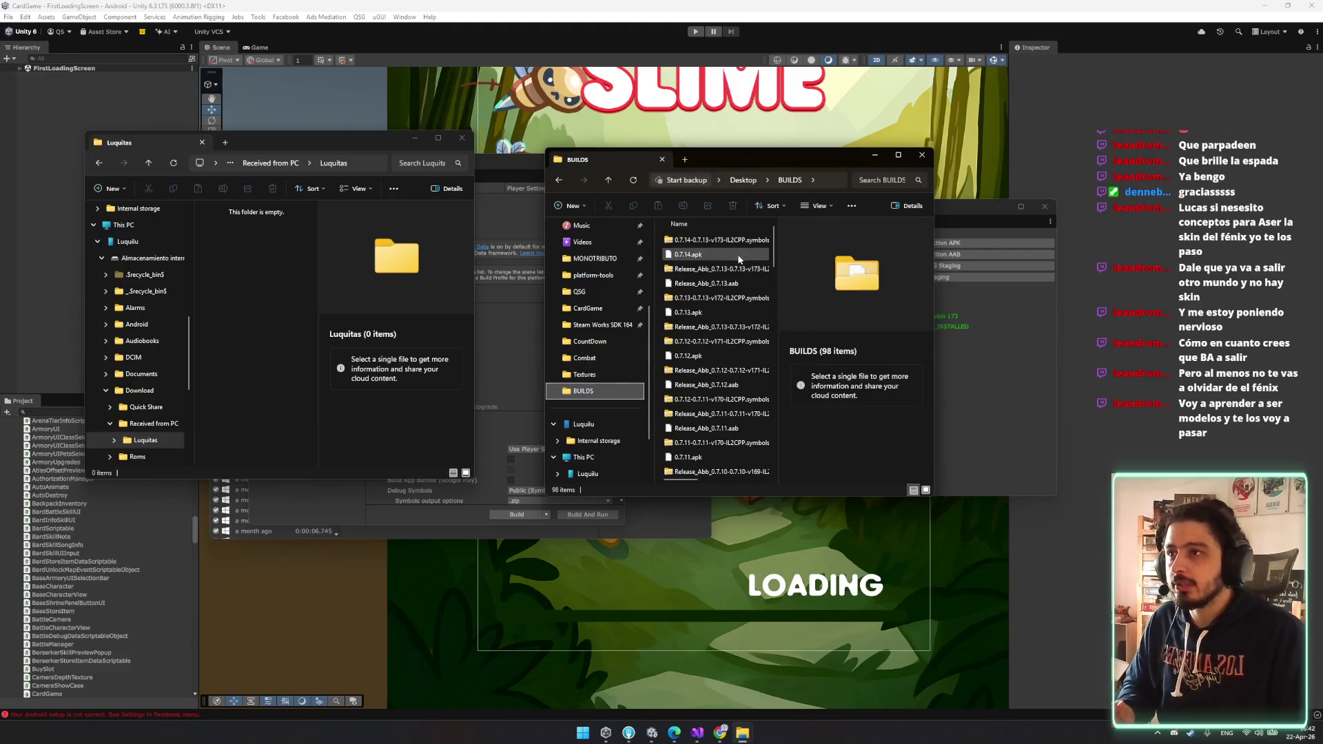
left_click_drag(693, 254, 255, 304)
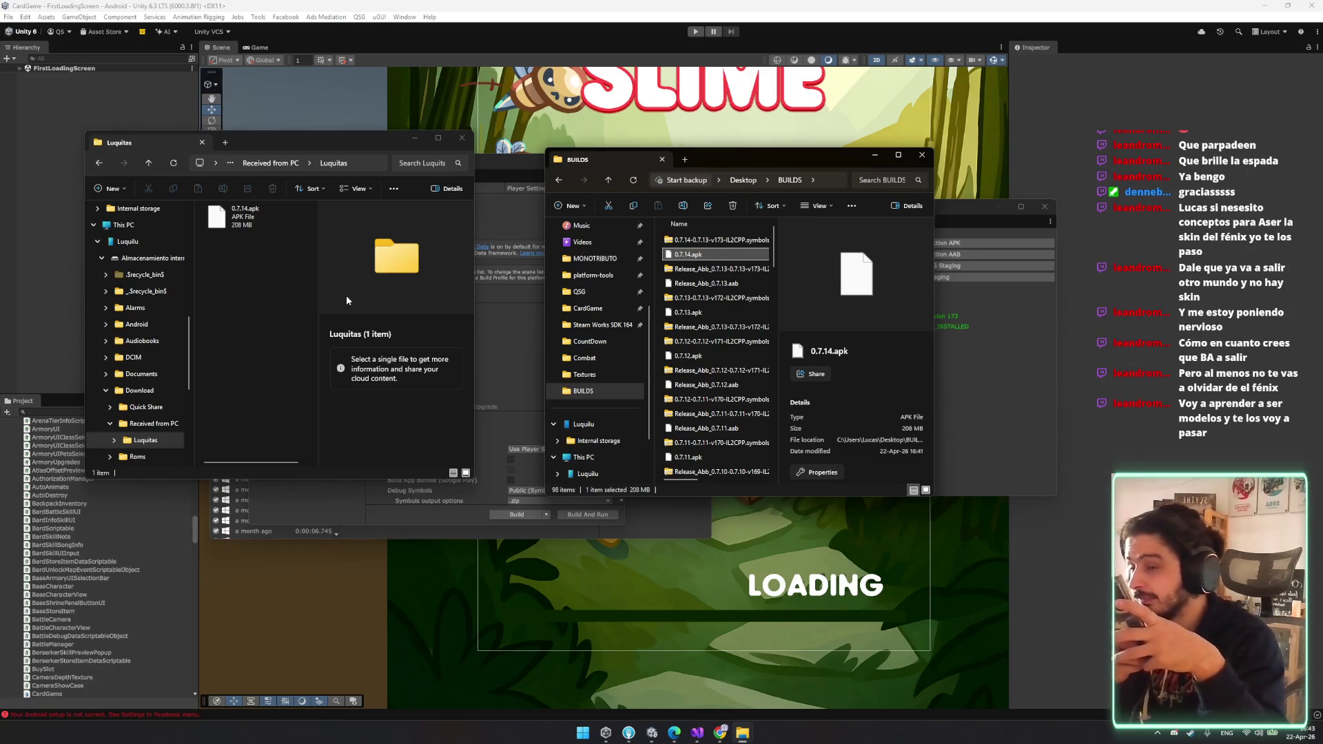
left_click(581, 731)
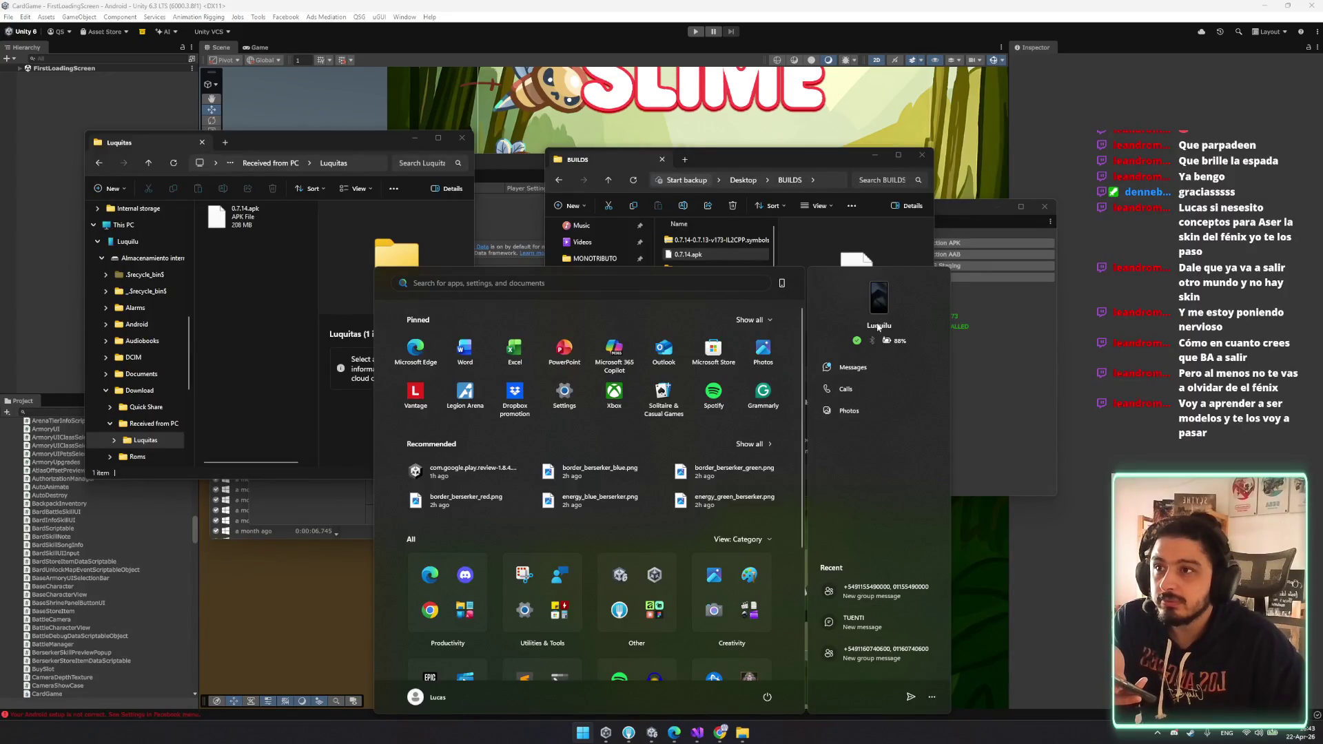
left_click(877, 309)
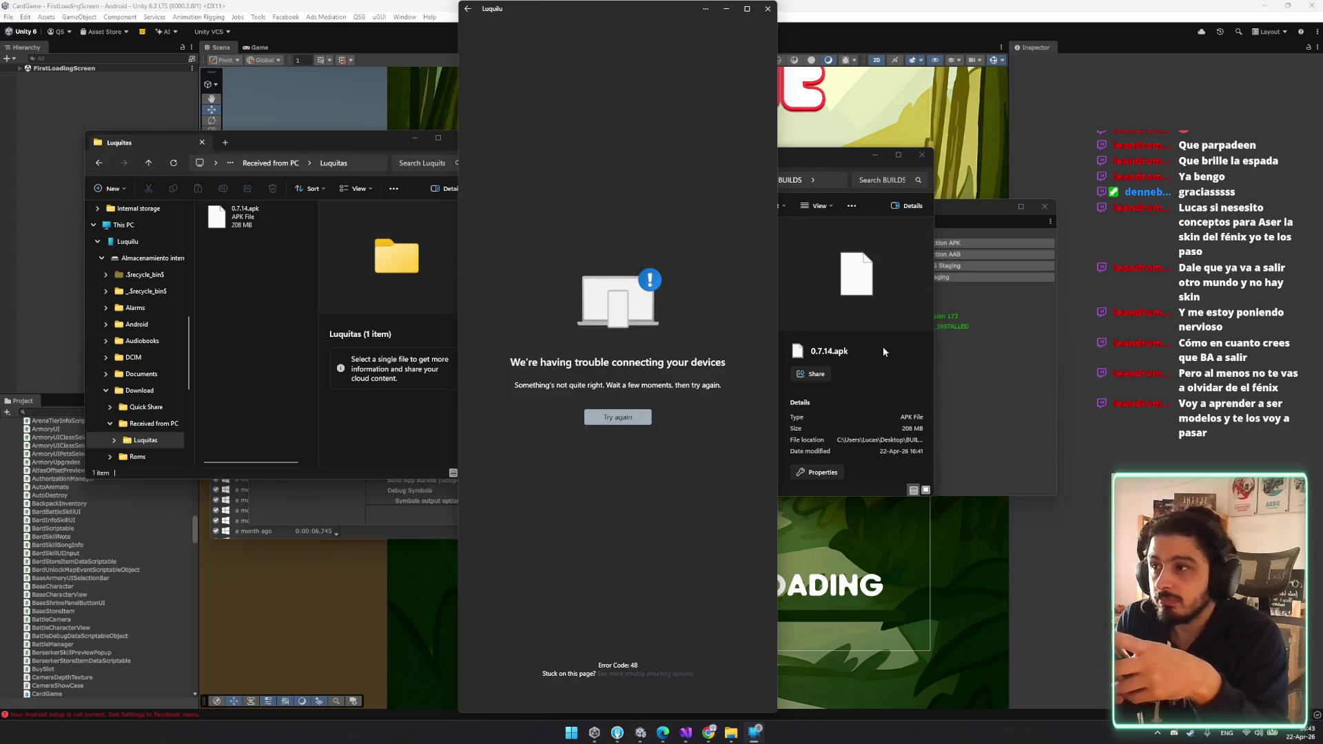
left_click(628, 416)
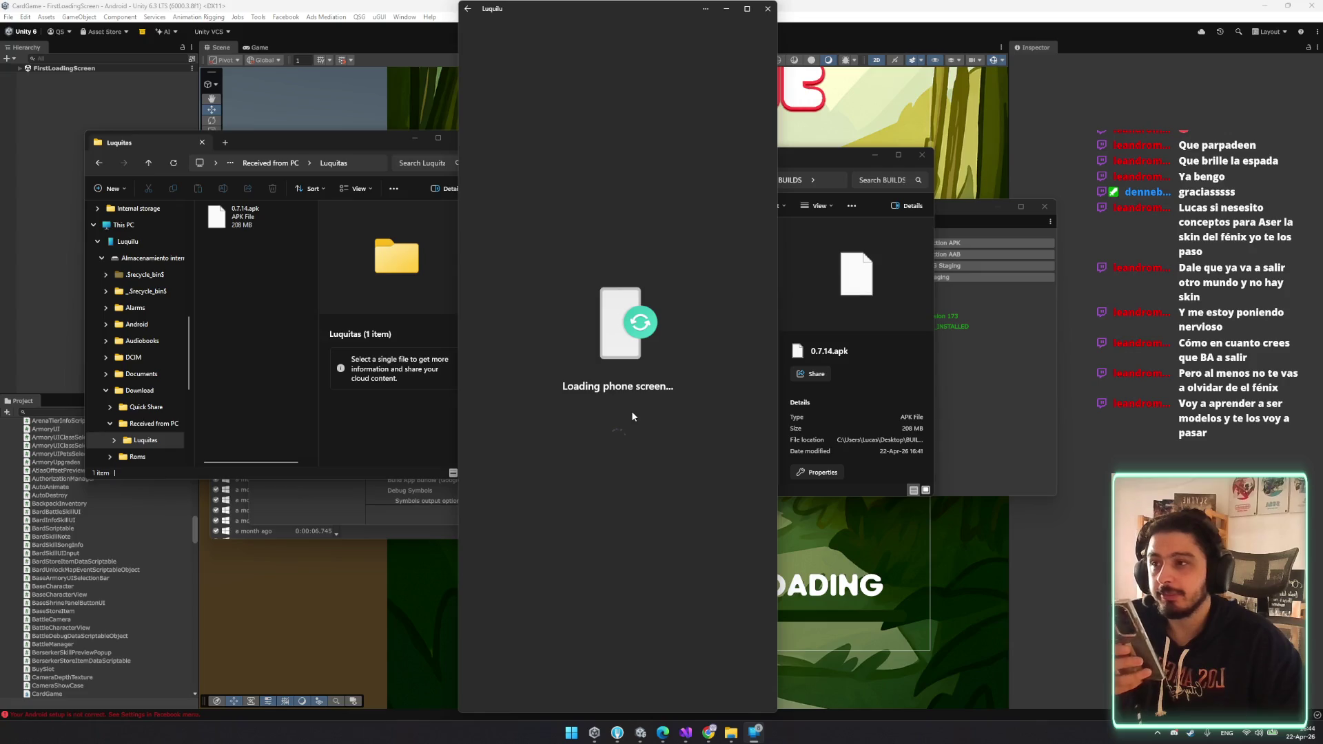
left_click(768, 9)
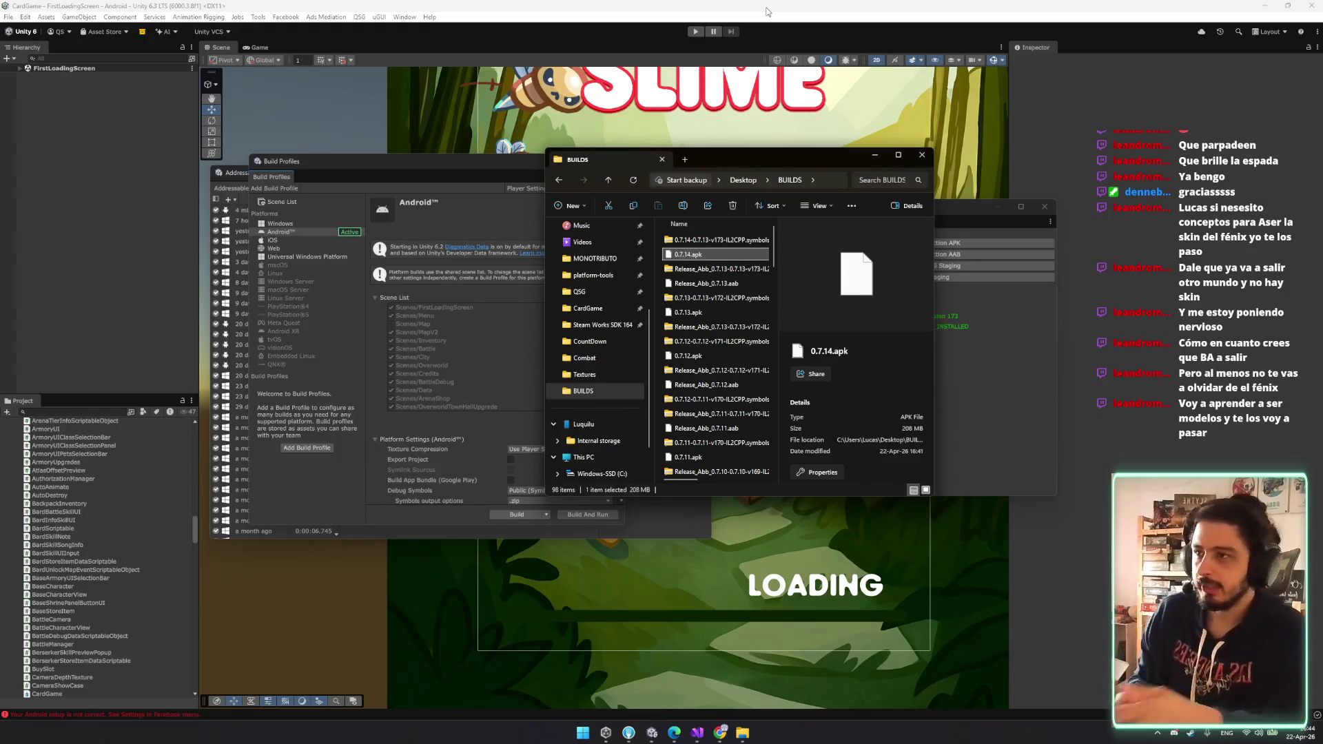
key("super")
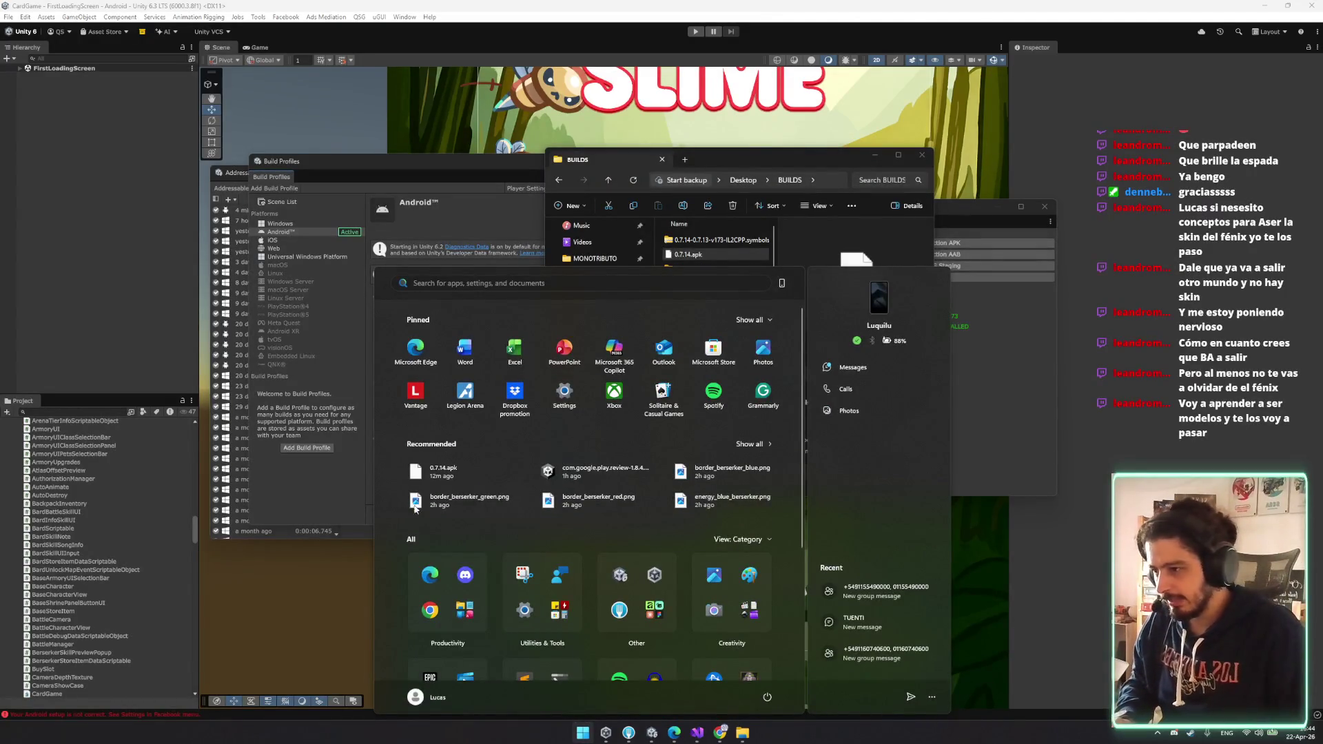
- Close the phone storage window and launch Command Prompt with Win+R and cmd
key("super")
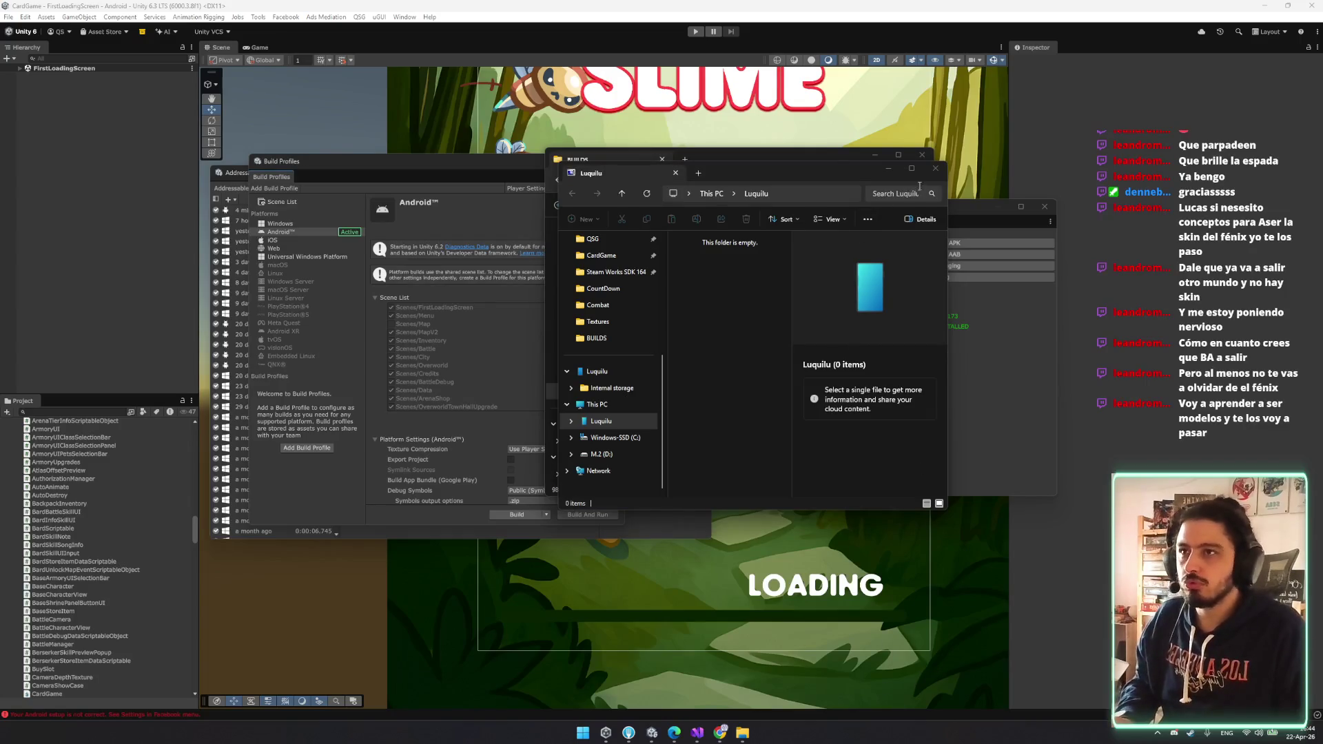
left_click(935, 169)
key("super")
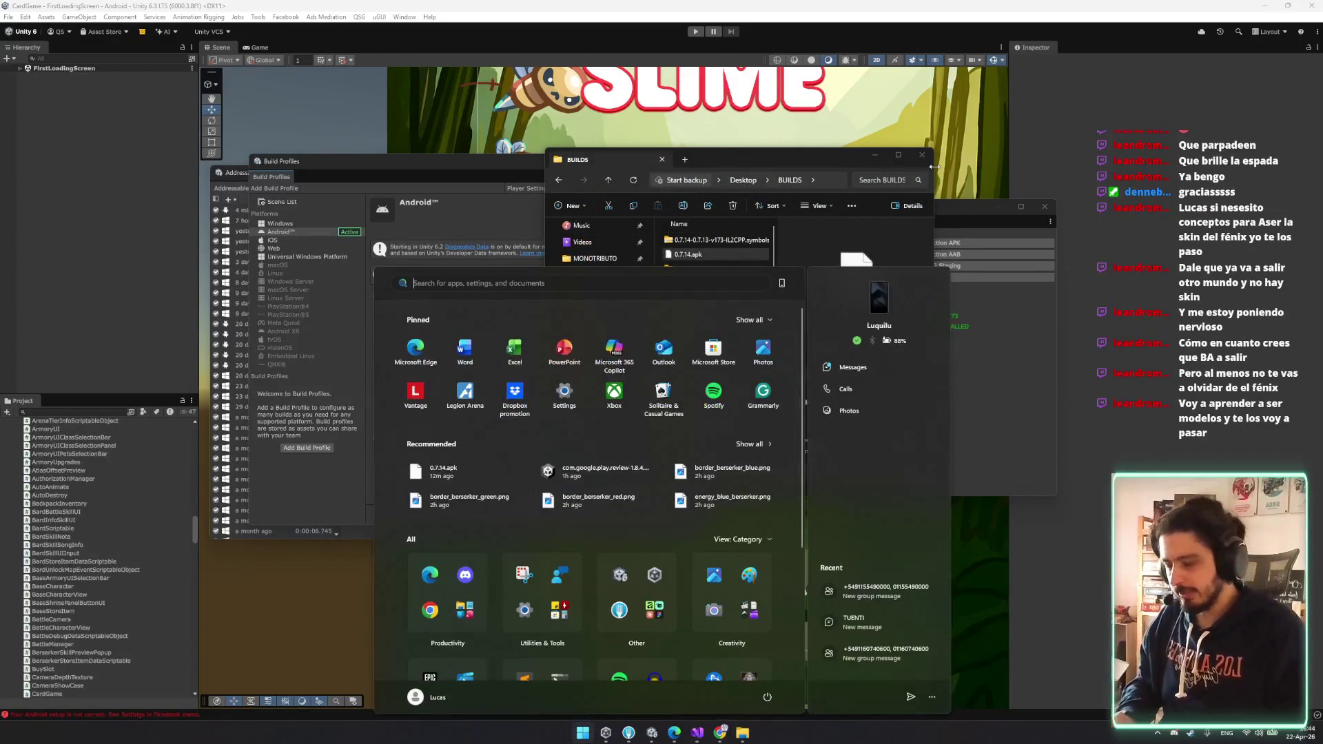
key("super+r")
type("cmd")
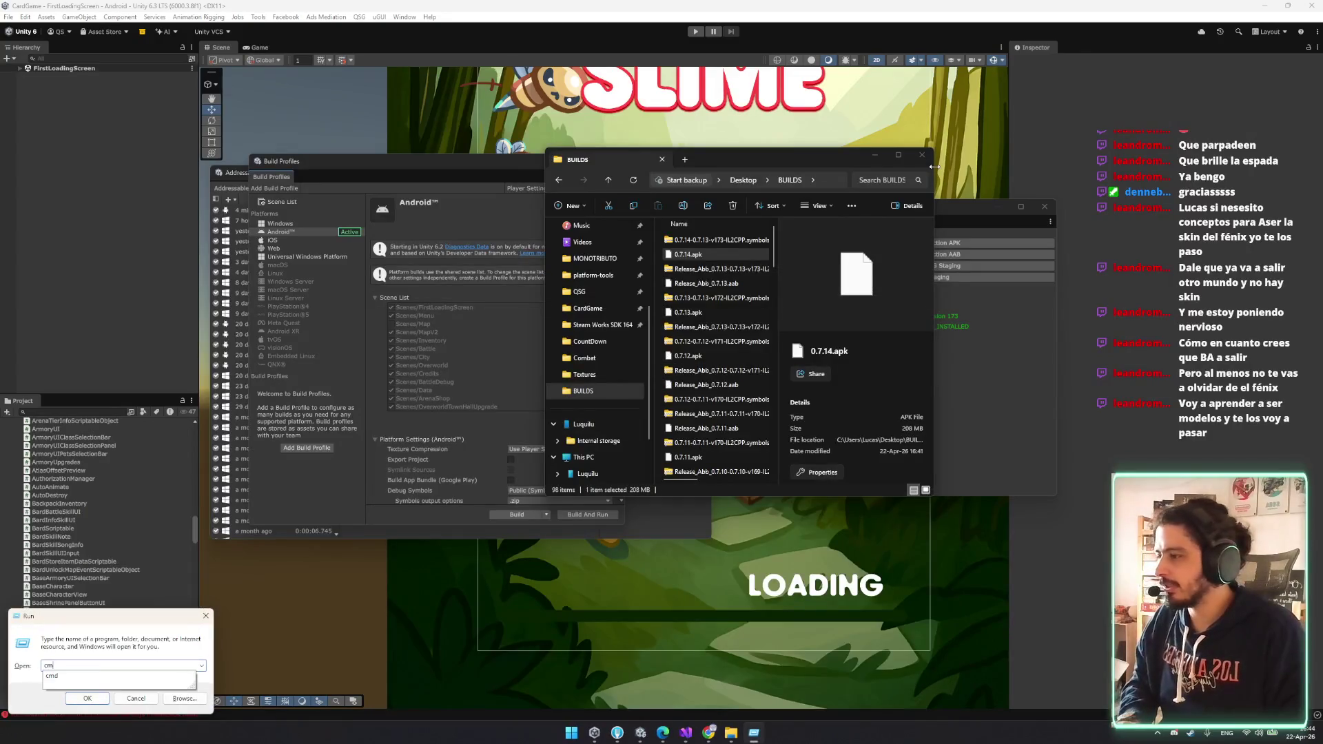
key("Return")
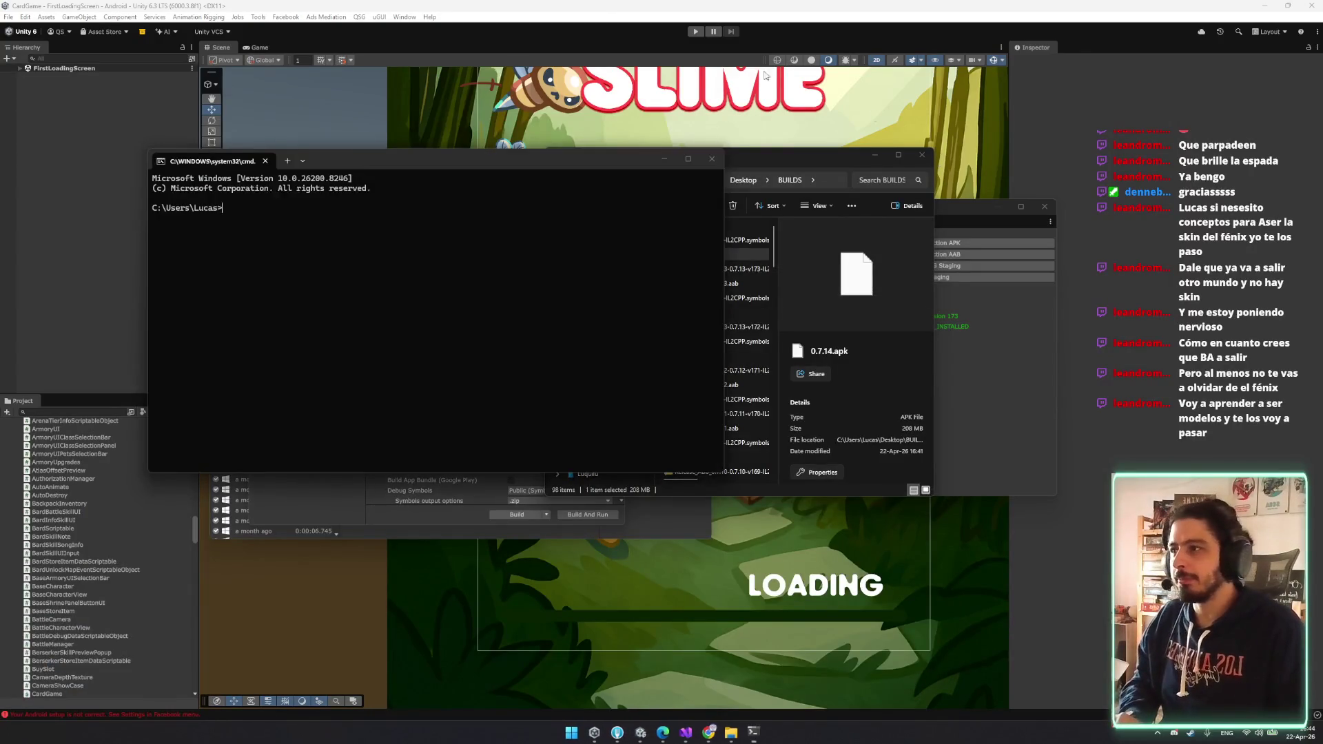
- Look up the platform-tools folder path in Explorer and cd into the Unity AndroidPlayer SDK directory
left_click(714, 204)
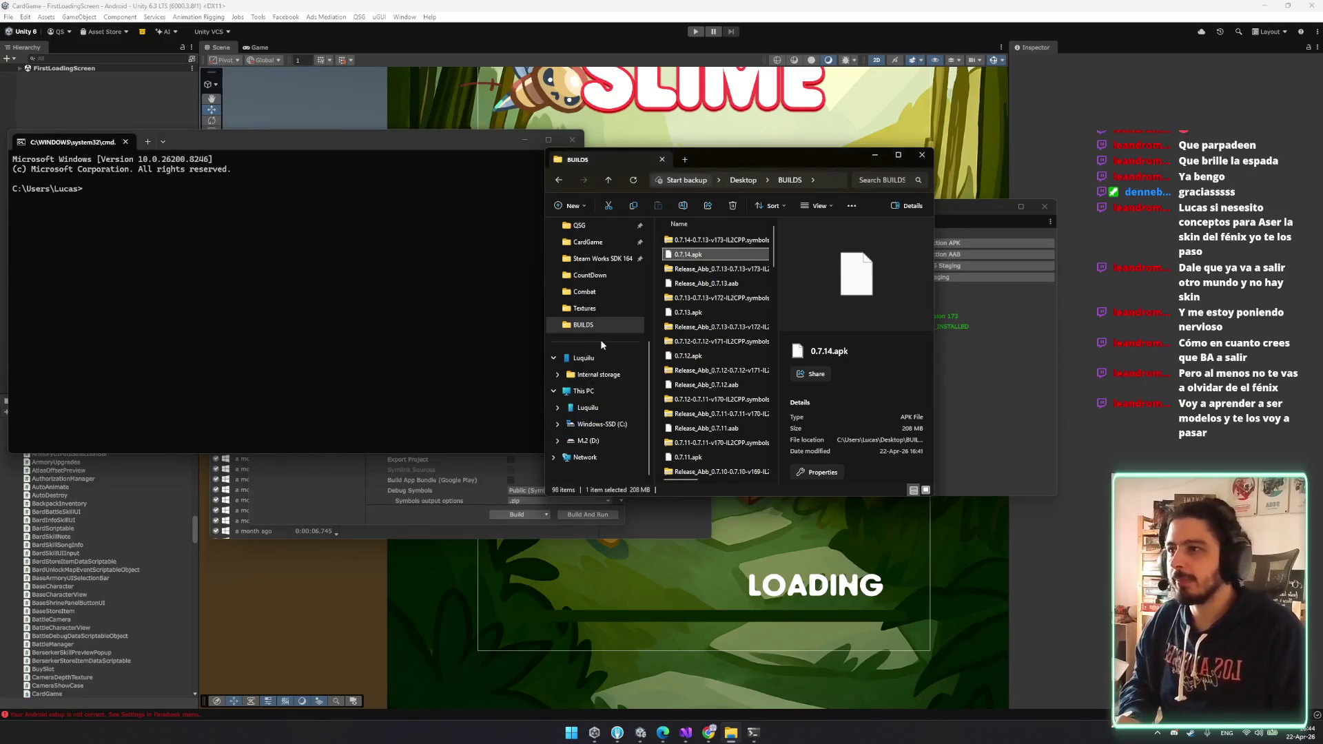
left_click(611, 269)
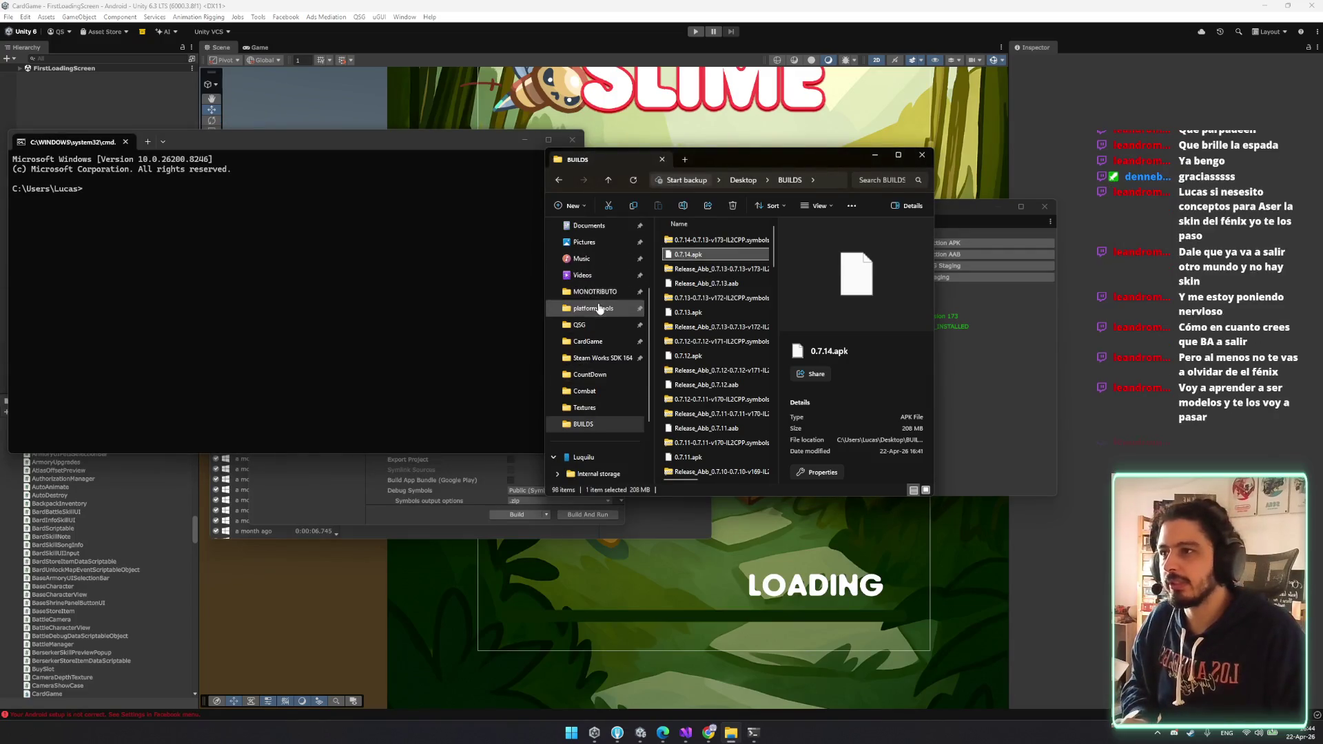
left_click(813, 184)
left_click(391, 282)
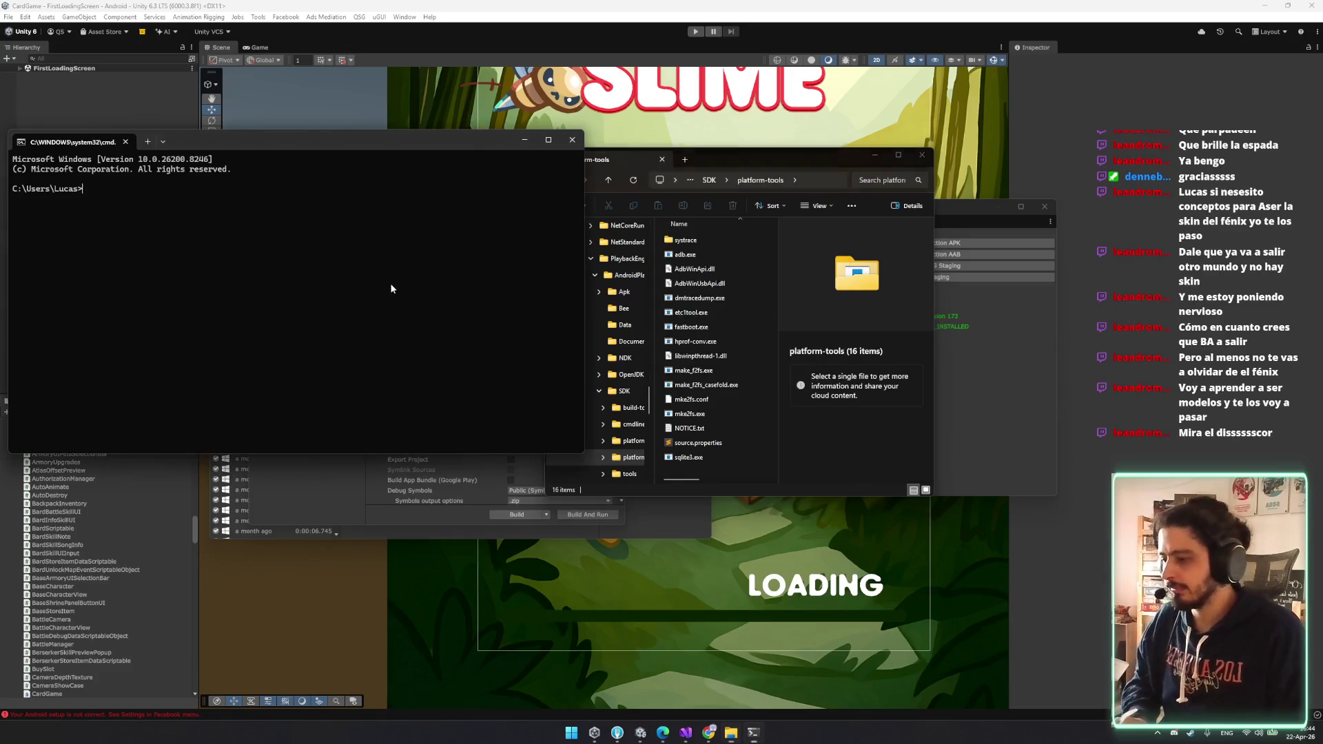
type("cd C:\\Program Files\\Unity\\Hub\\Editor\\2022.3.62f2\\Editor\\Data\\PlaybackEngines\\AndroidPlayer\\SDK\\platform-tool")
key("Return")
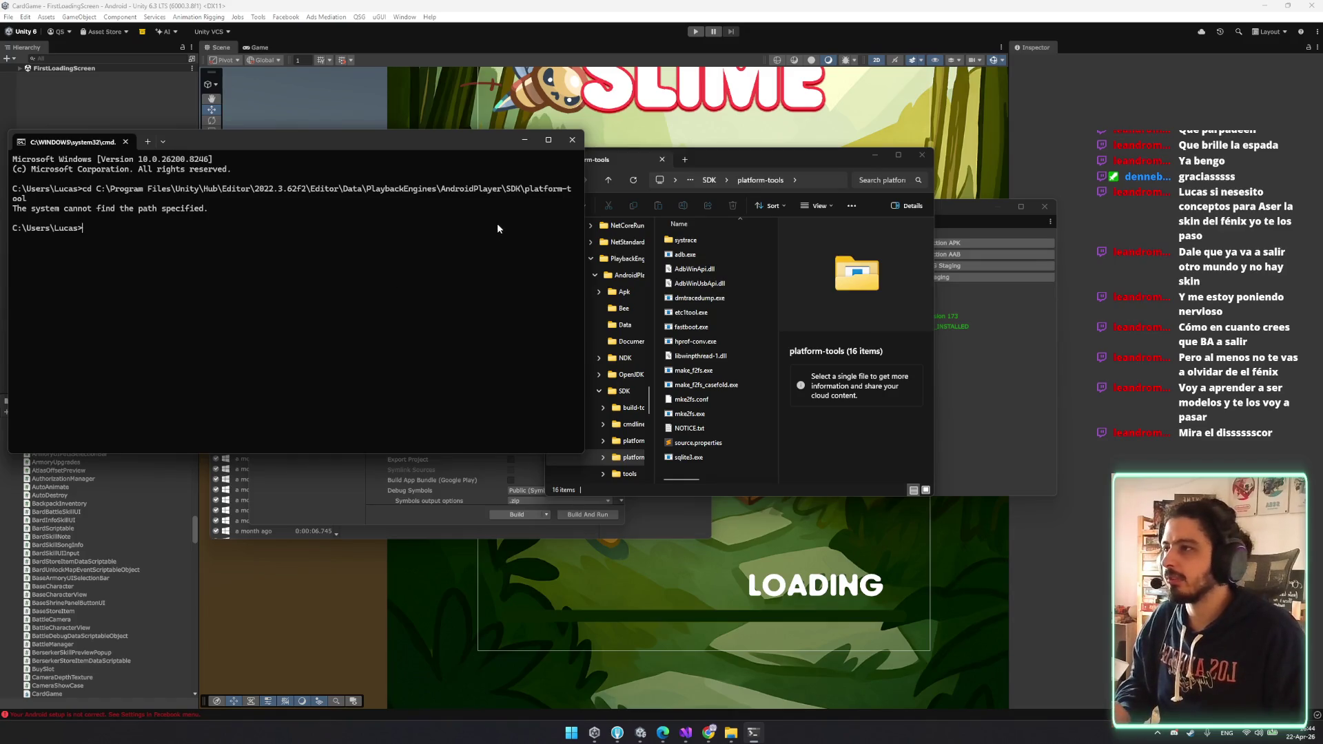
left_click_drag(759, 155, 806, 161)
left_click(871, 187)
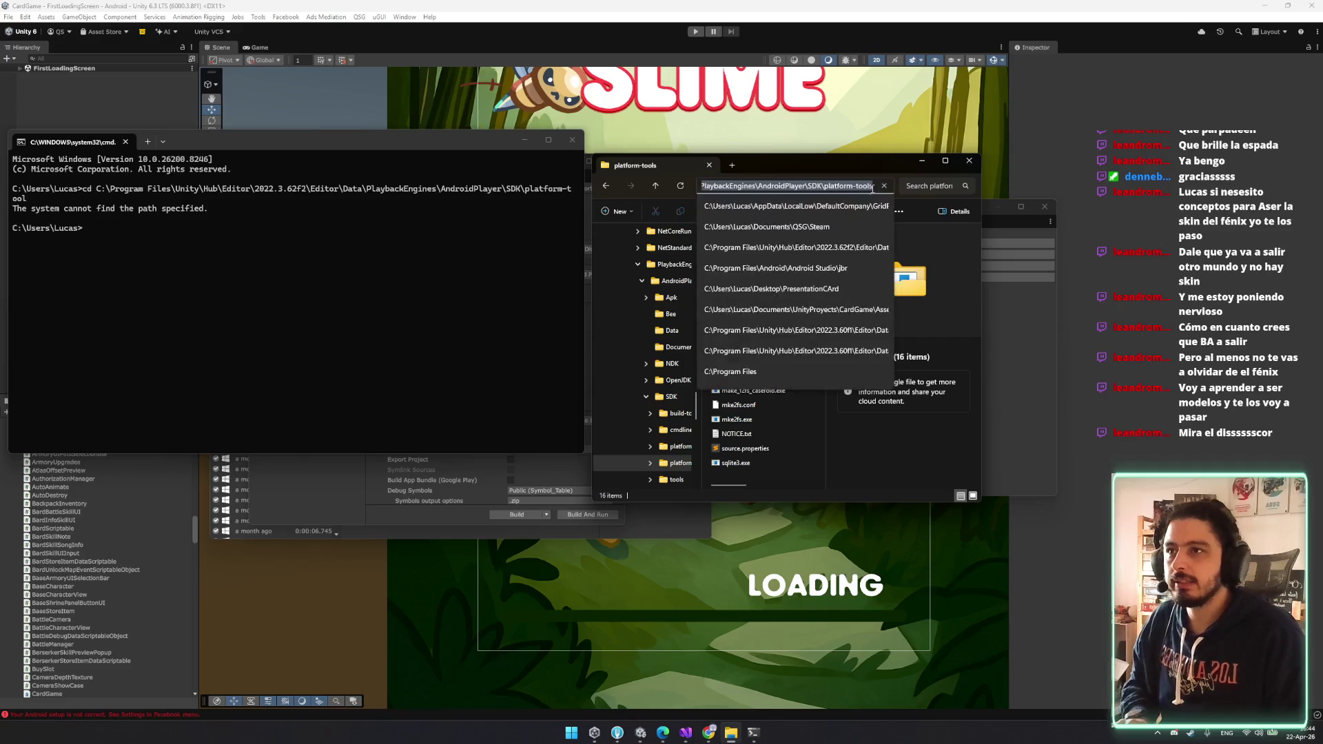
left_click(398, 279)
- Paste the copied platform-tools path into a cd command to enter that folder
key("Up")
type("s")
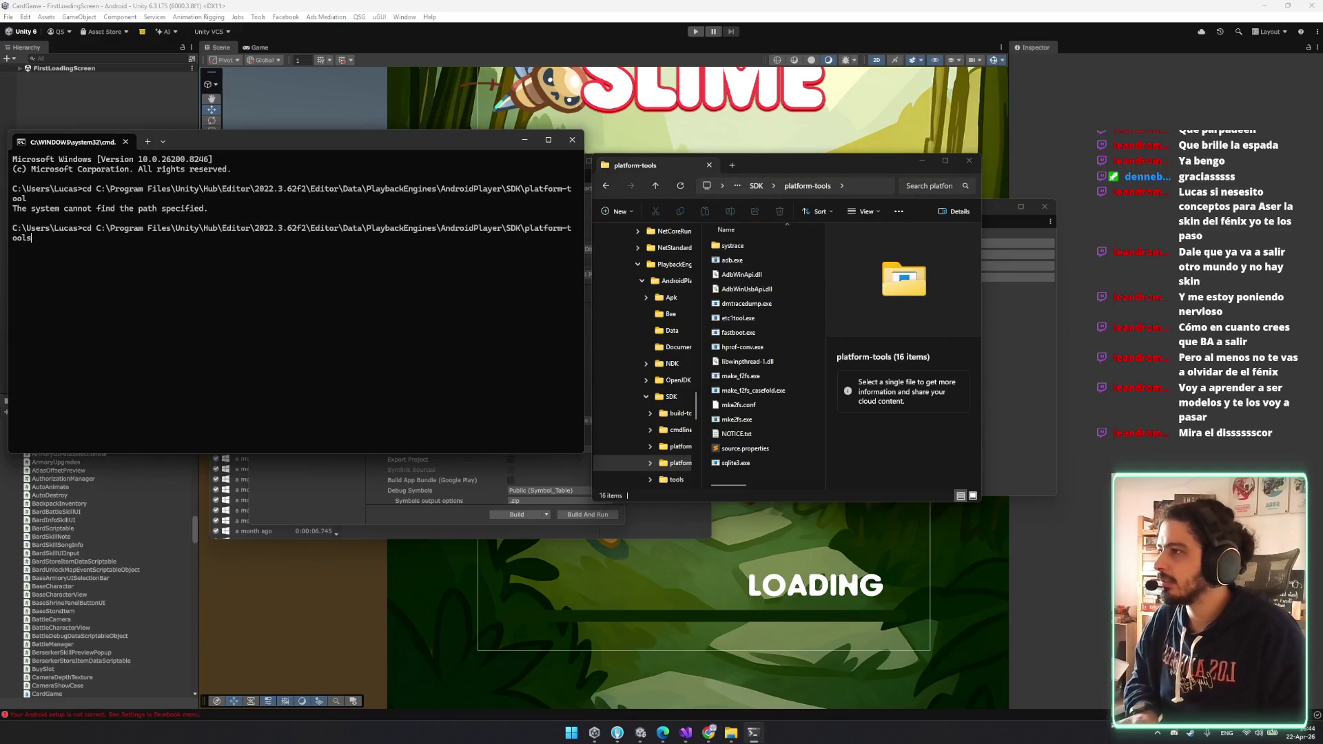
key("BackSpace")
key("BackSpace")
key("Escape")
type("c")
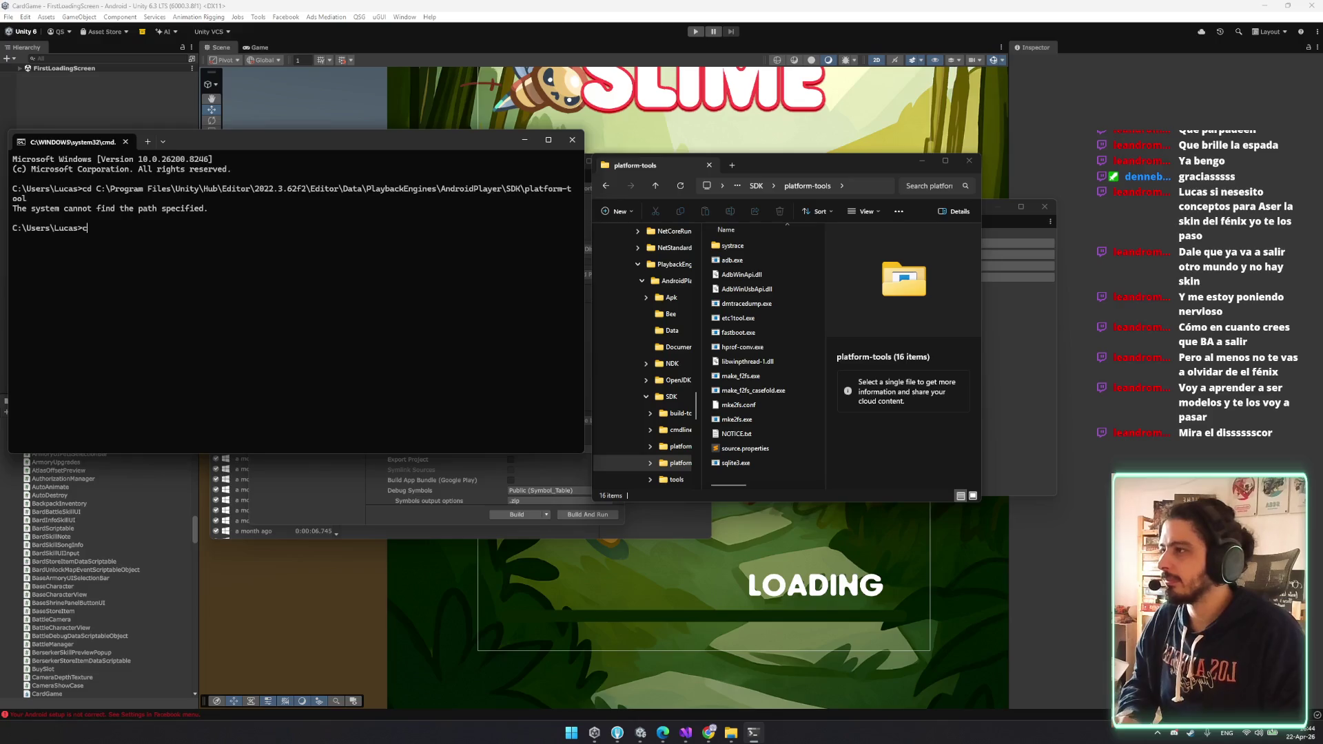
key("Return")
type("cd")
key("Return")
type("c")
key("Return")
type("c")
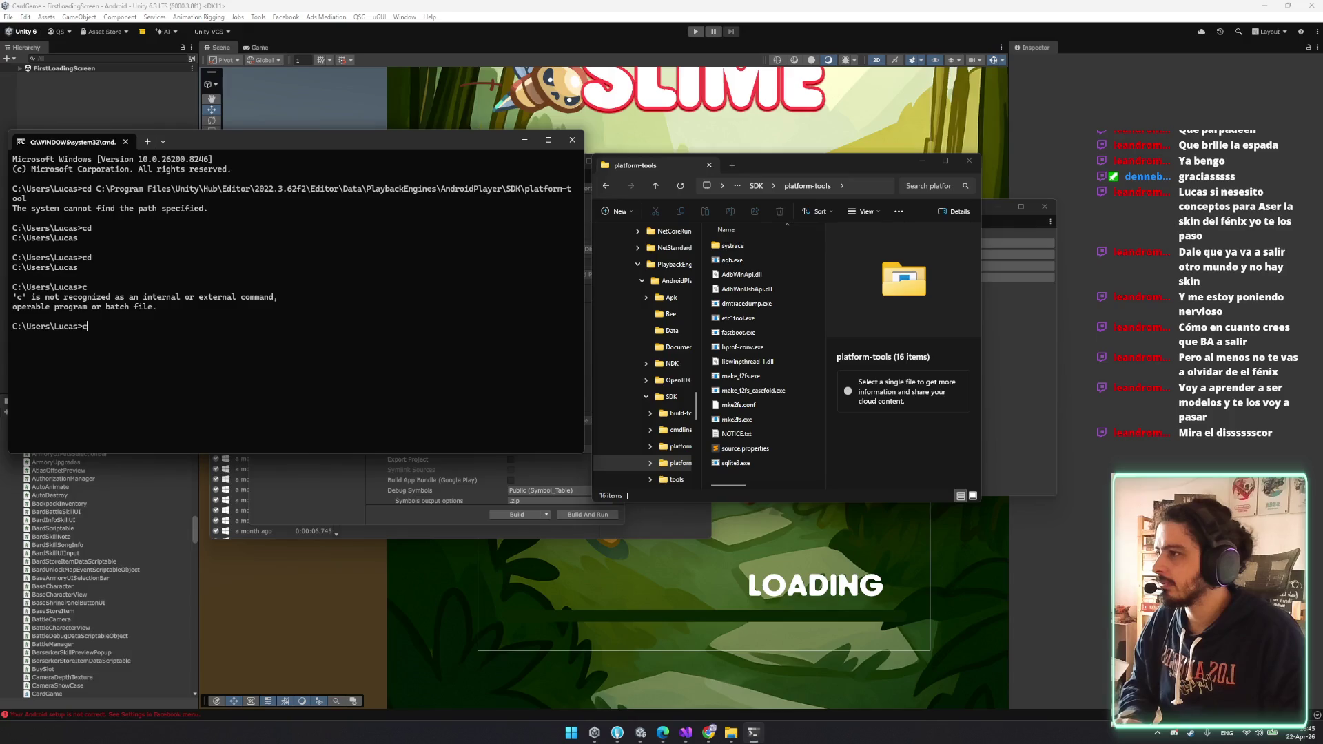
type("C:\\Program Files\\Unity\\Hub\\Editor\\2022.3.62f2\\Editor\\Data\\PlaybackEngines\\AndroidPlayer\\SDK\\platform-tools")
key("Return")
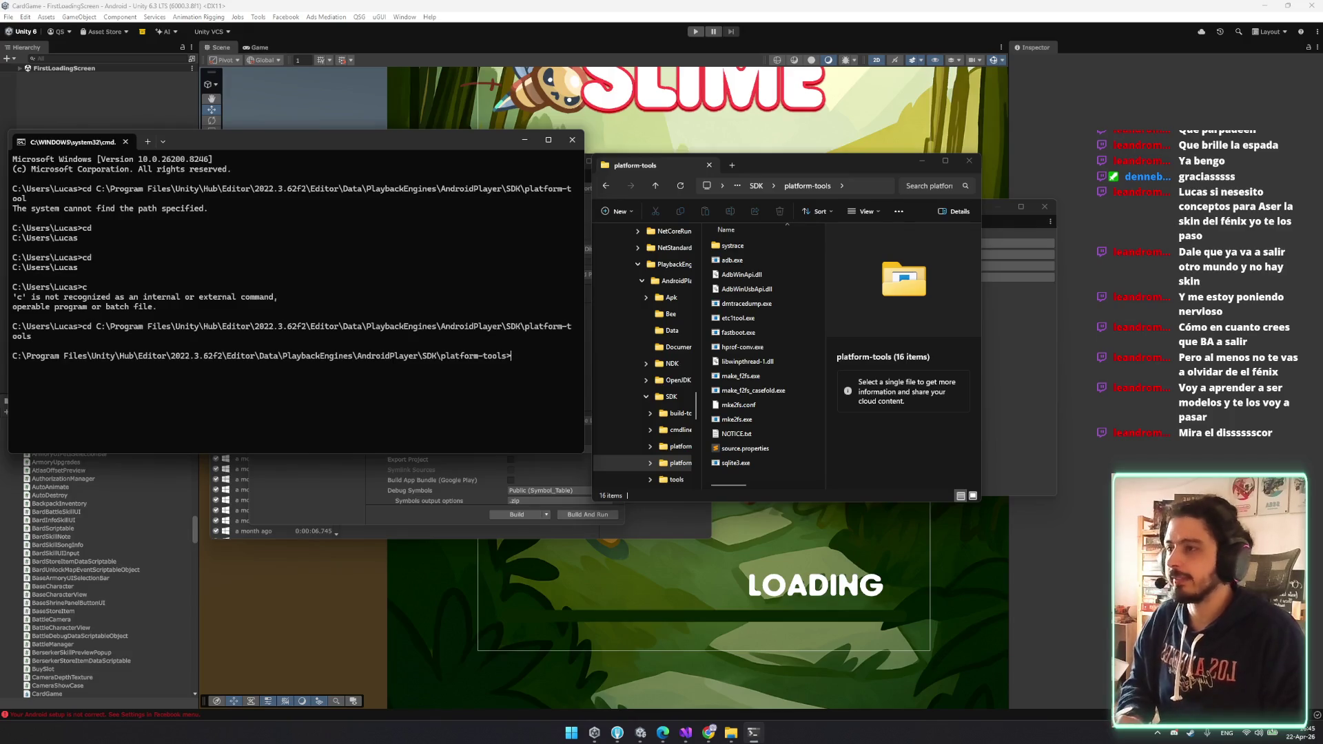
- Clear the screen and start 'adb logcat -s Unity'
type("ls")
key("Return")
type("adb logcat -")
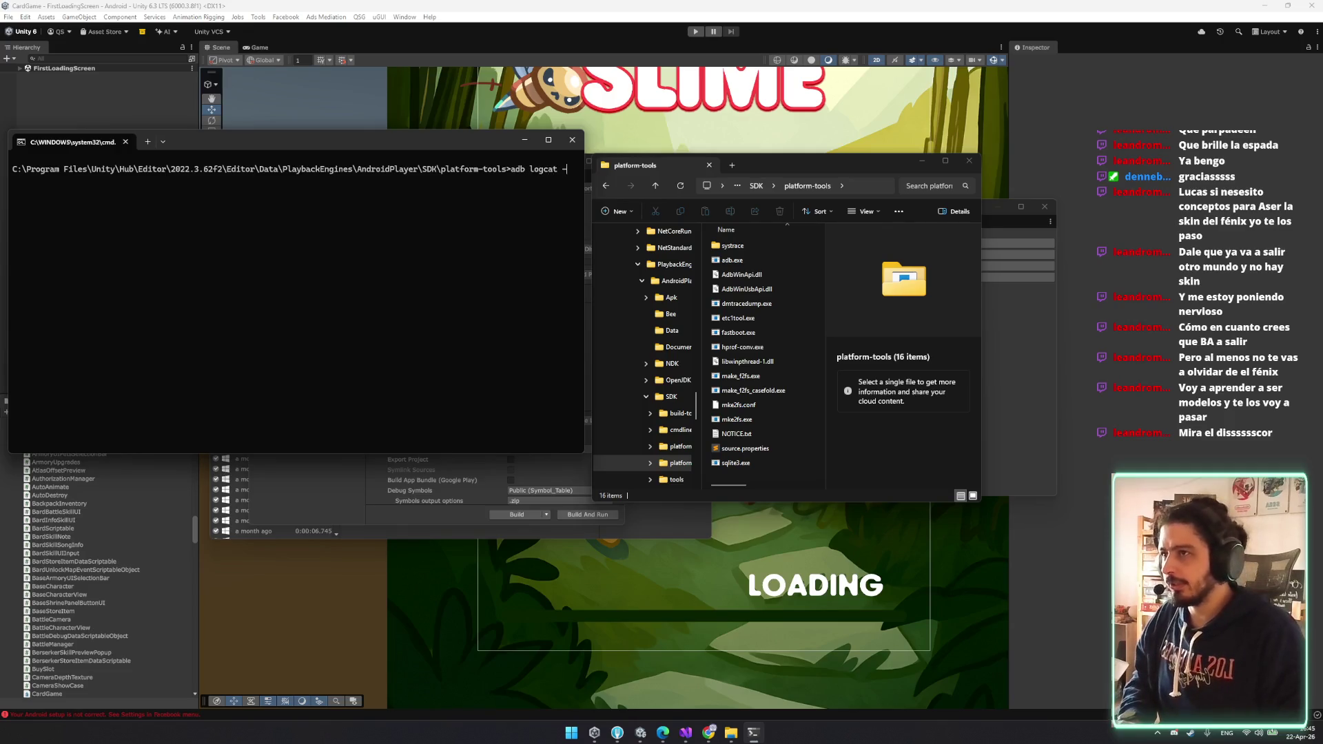
type("s Unity")
key("Return")
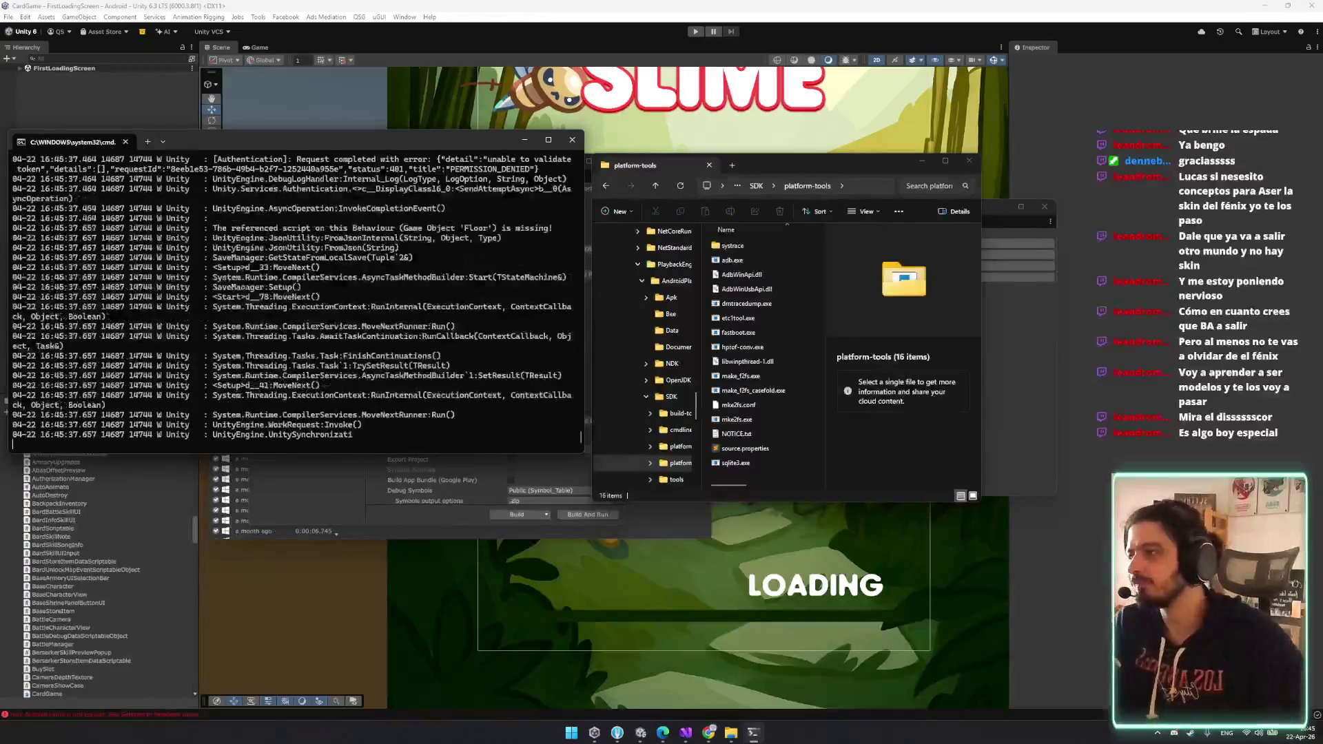
- Make the terminal taller and move it up and right while the Unity log streams
left_click_drag(535, 473, 544, 611)
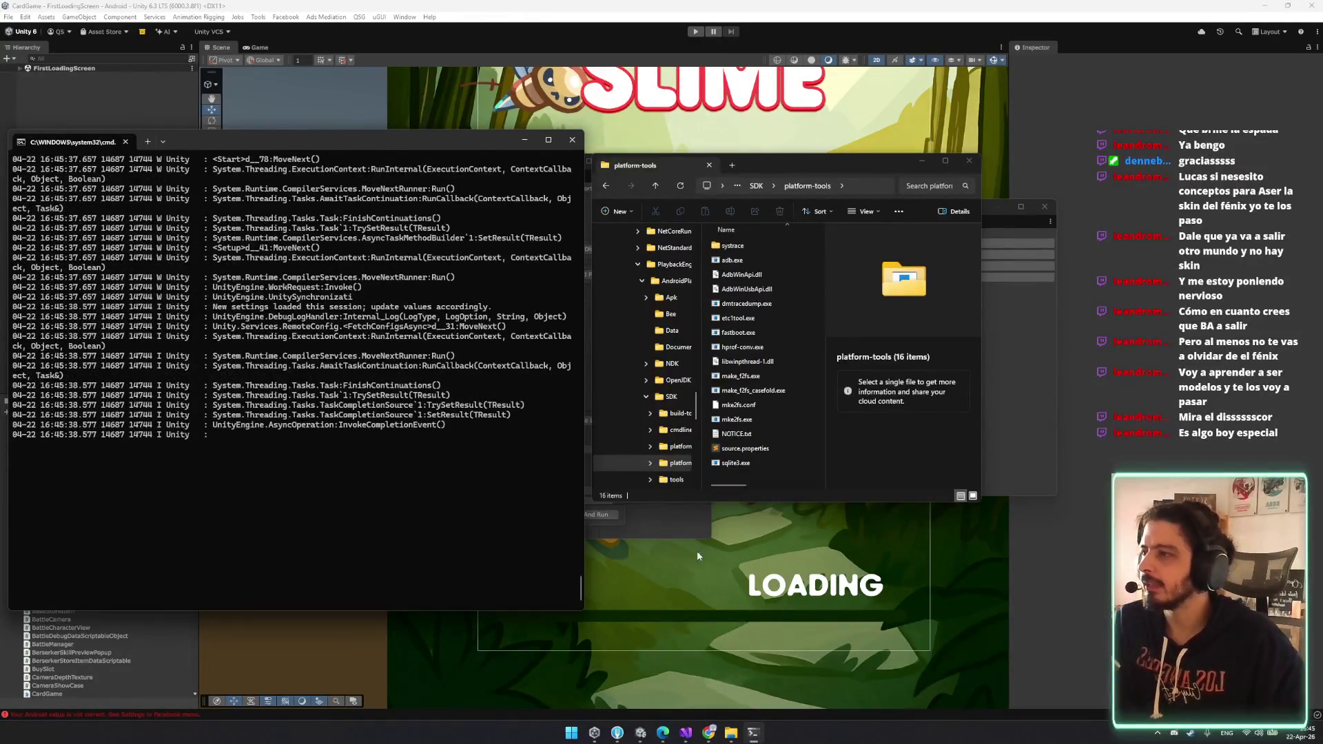
left_click_drag(400, 132, 548, 69)
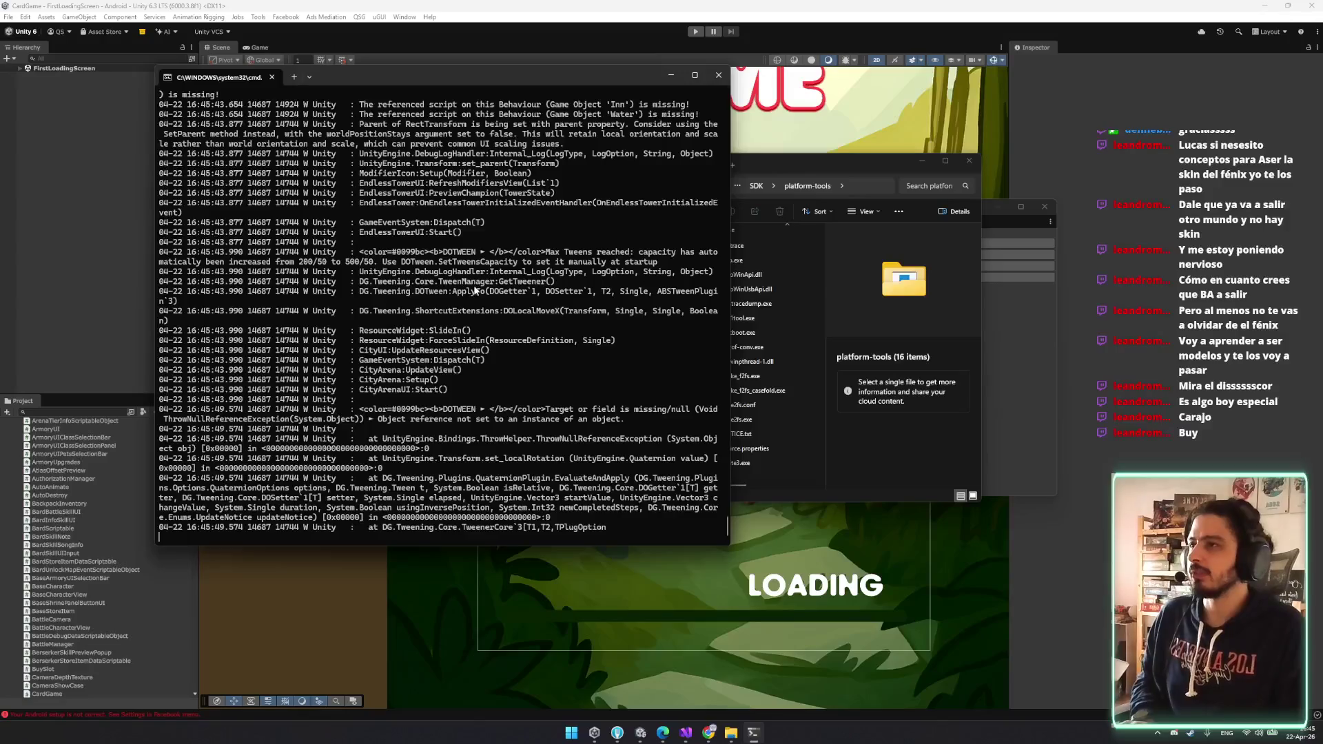
- Stop logcat with Ctrl+C, widen the terminal and scroll back through the log
key("ctrl+c")
scroll(468, 167, "up", 7)
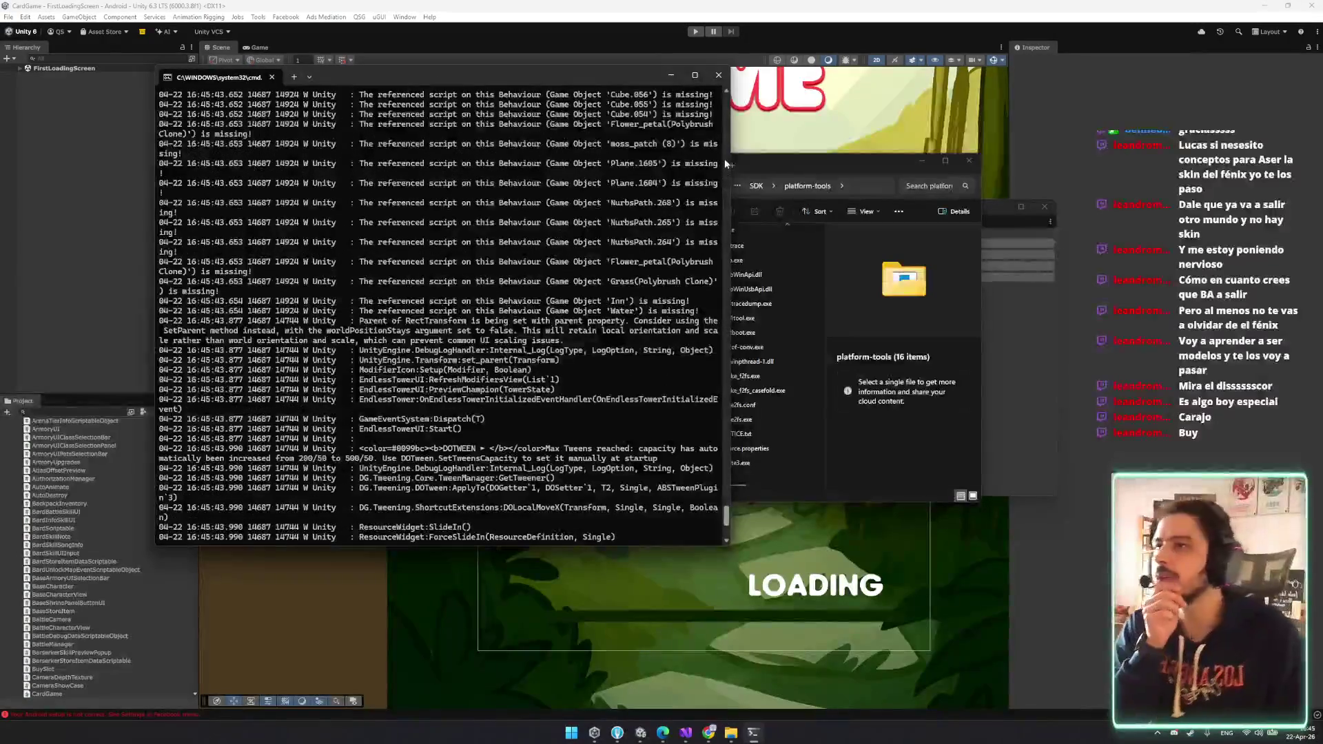
left_click_drag(730, 160, 1196, 159)
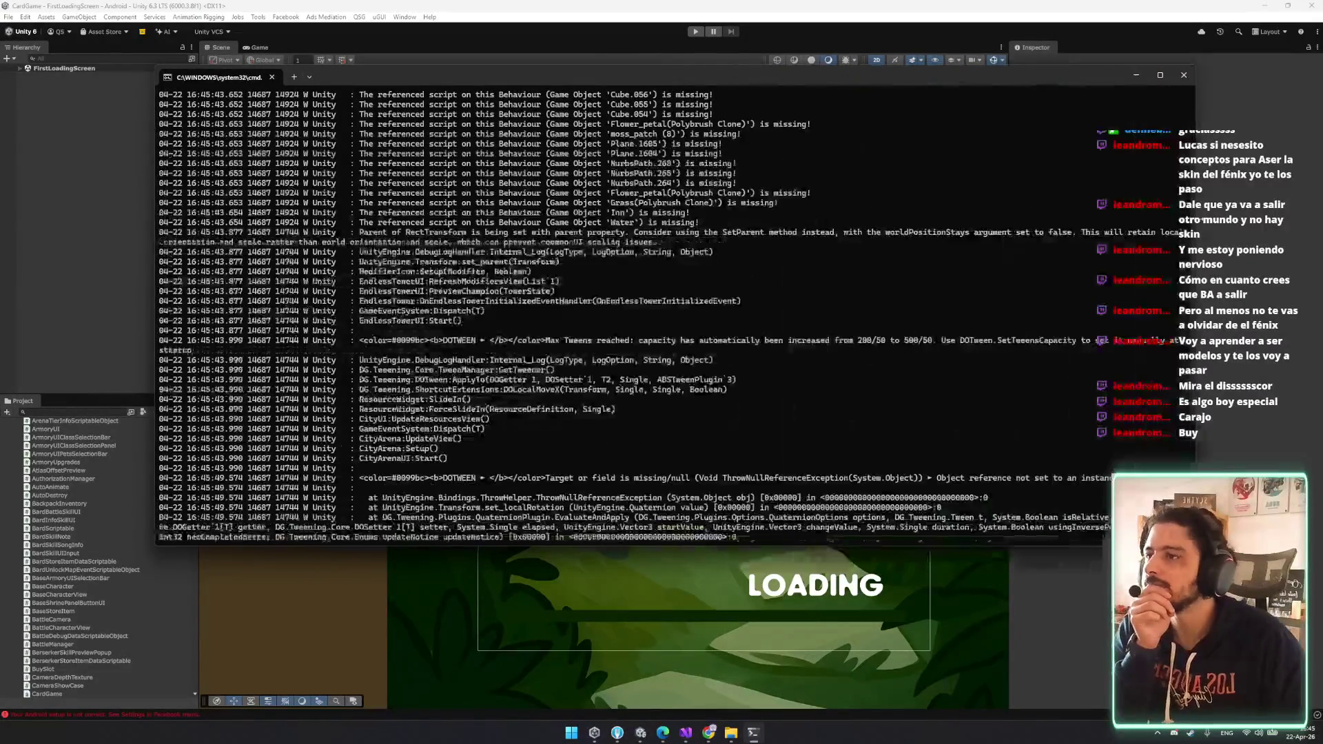
scroll(568, 374, "up", 3)
scroll(567, 374, "up", 15)
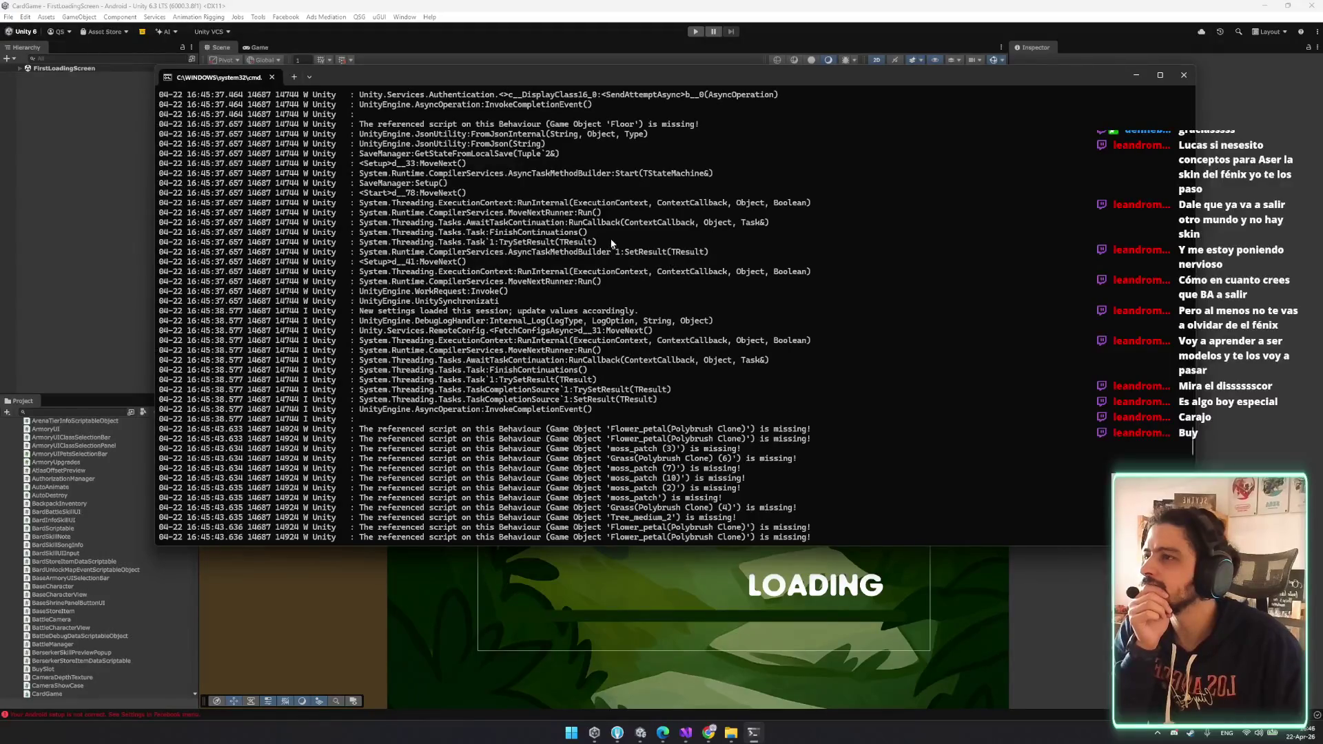
scroll(434, 219, "up", 3)
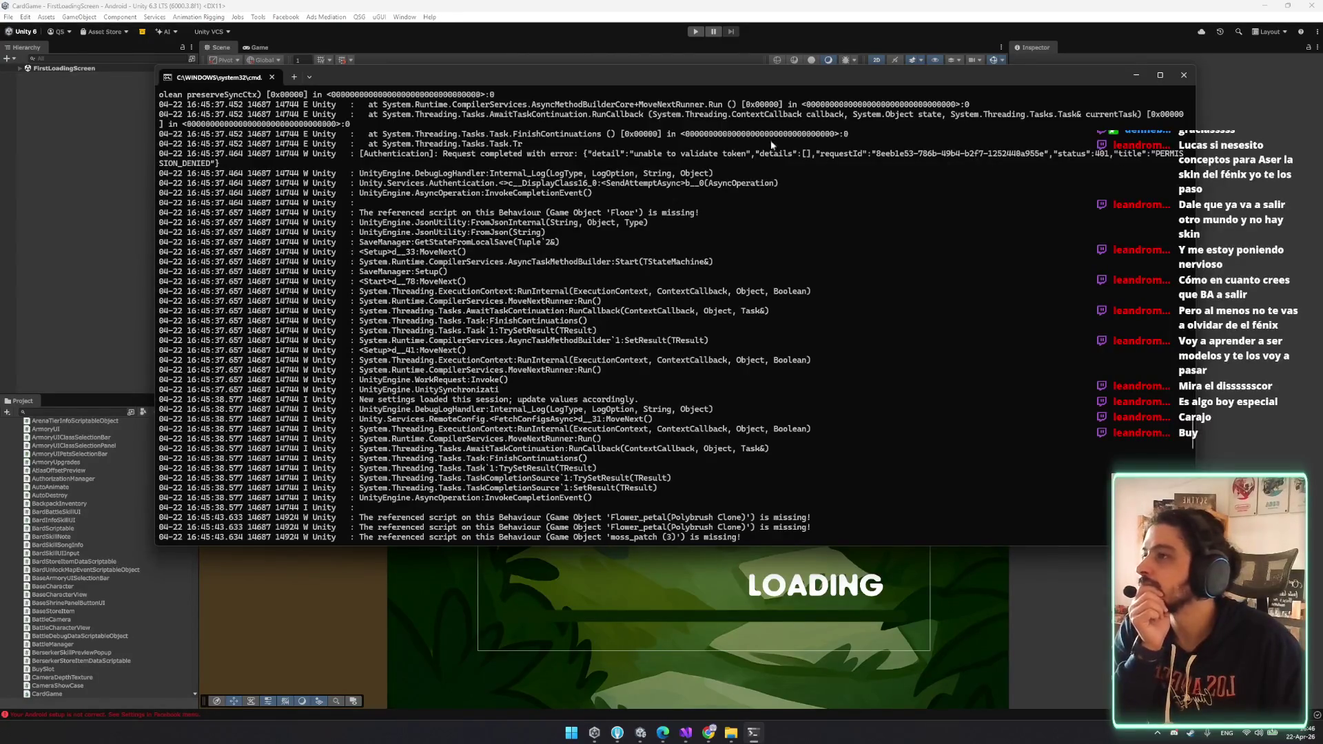
- Copy the PERMISSION_DENIED authentication error text, then open Discord's fan-art channel
mouse_move(1159, 154)
left_mouse_down()
mouse_move(899, 185)
mouse_move(266, 167)
left_mouse_up()
scroll(469, 190, "up", 4)
key("ctrl+c")
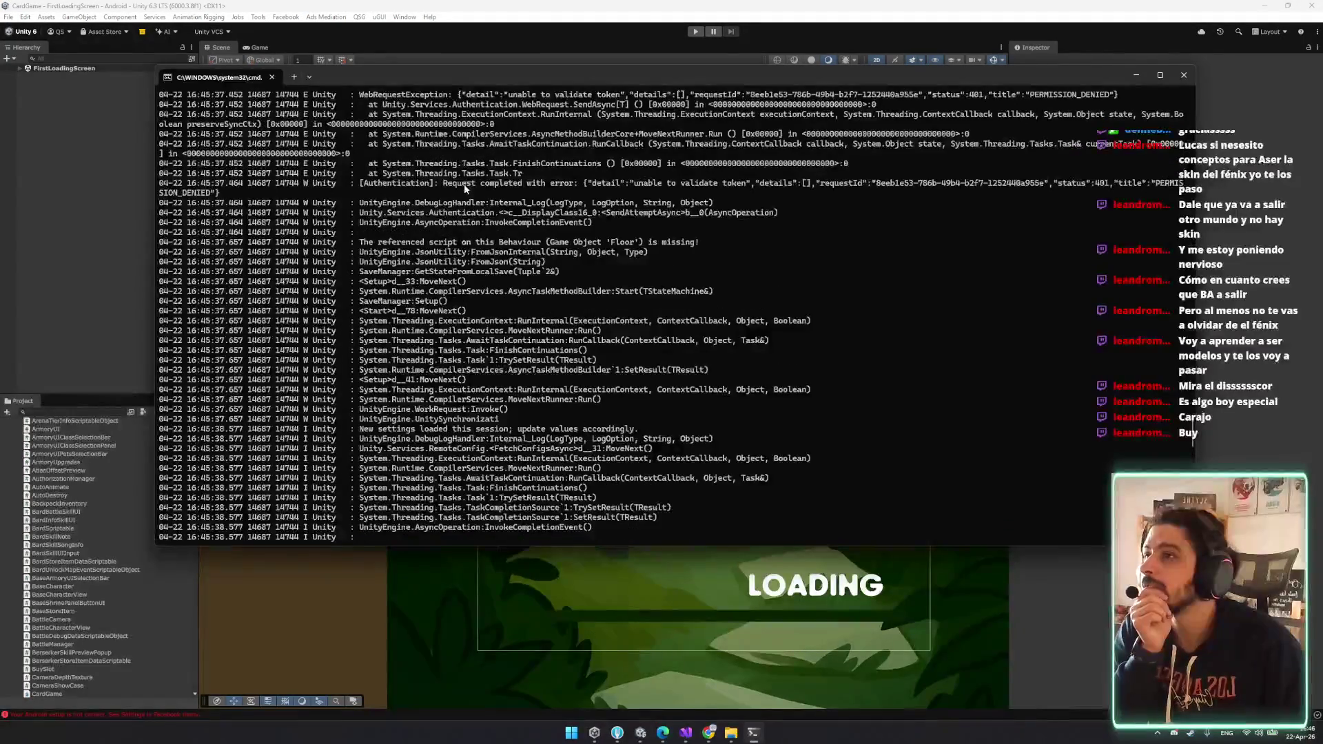
scroll(476, 192, "up", 2)
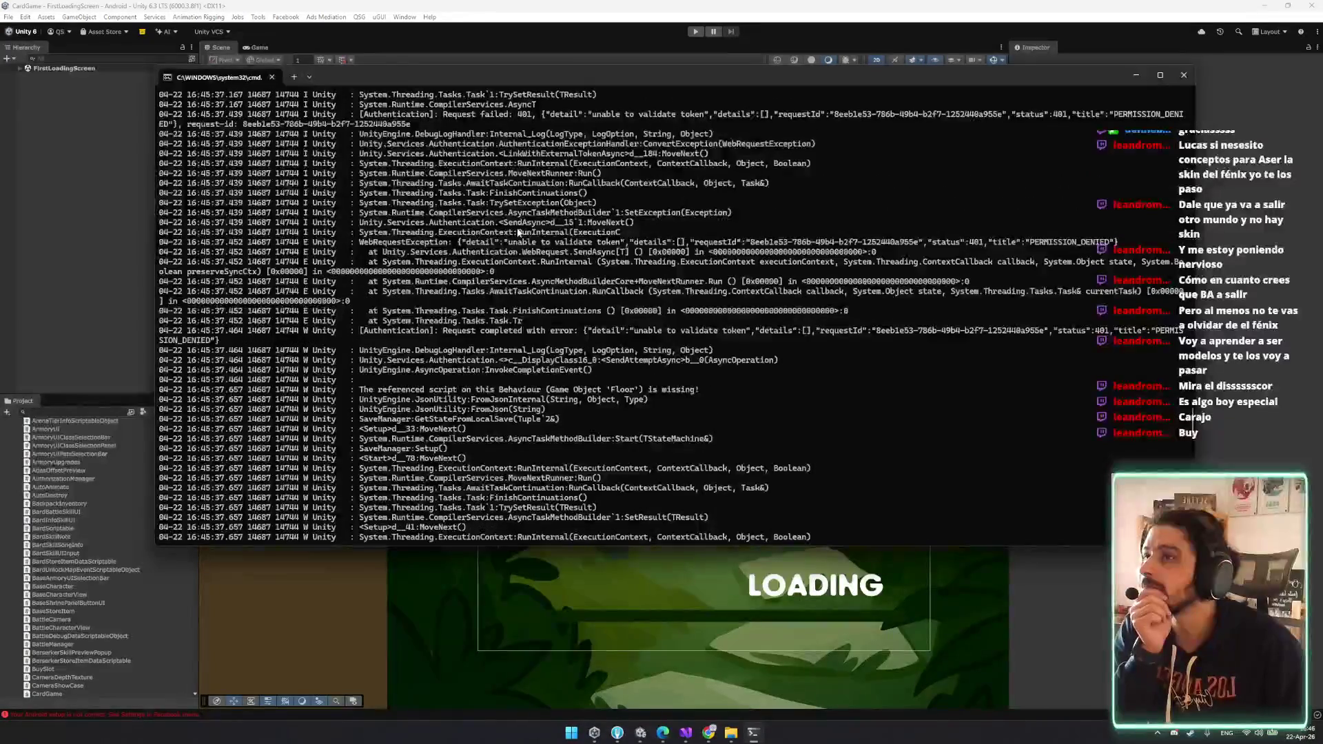
scroll(518, 233, "up", 2)
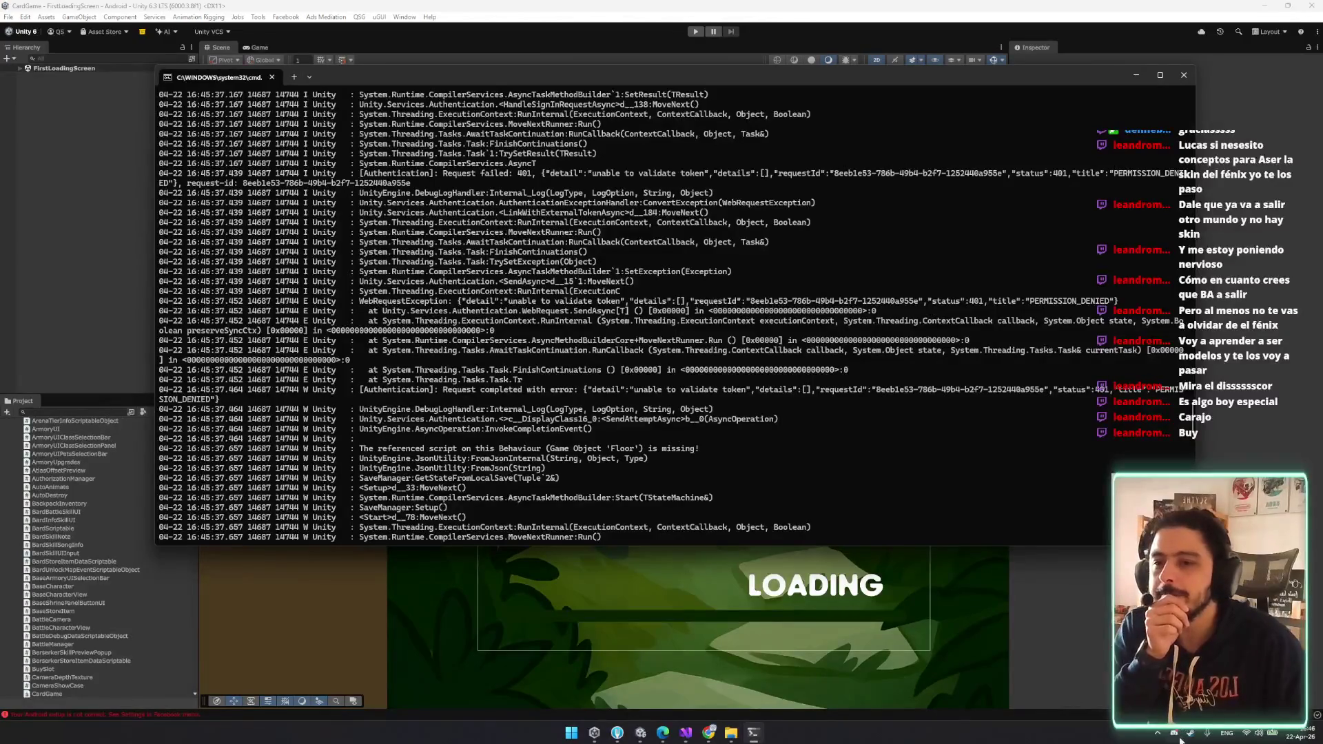
left_click(814, 566)
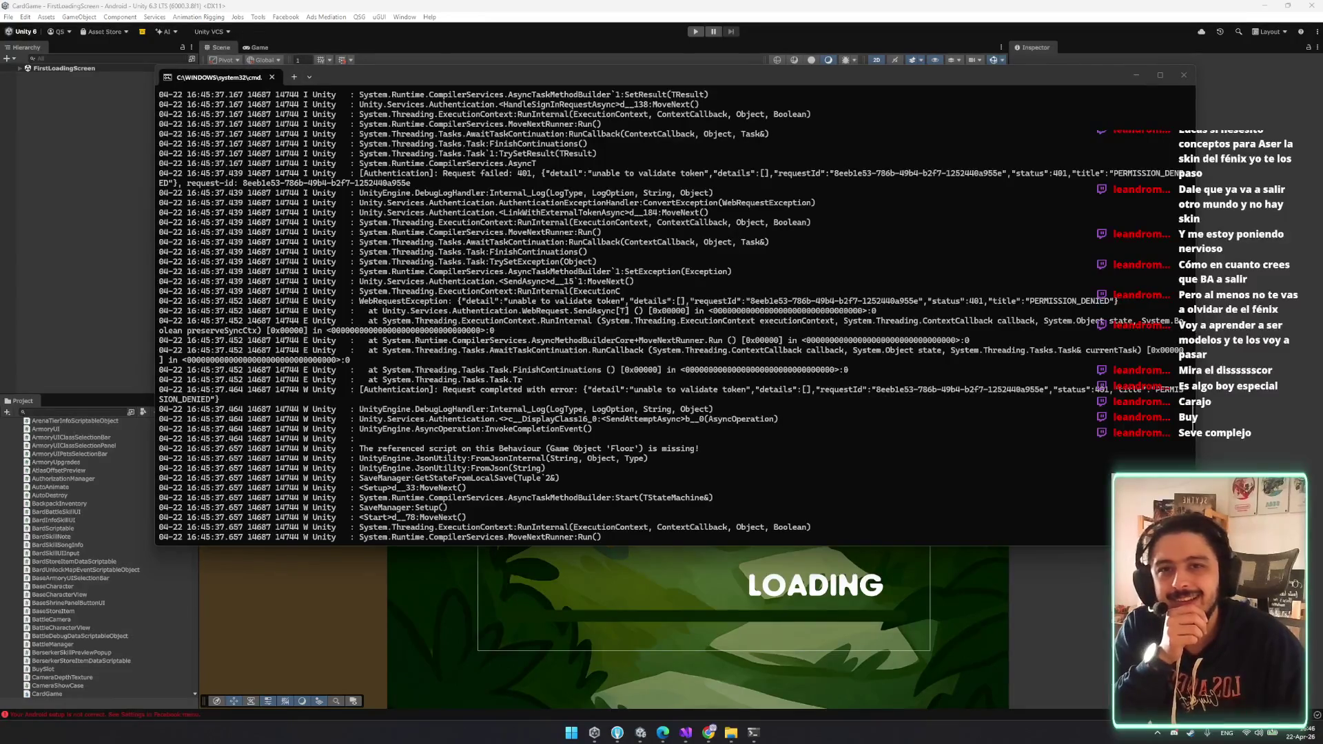
left_click(1227, 496)
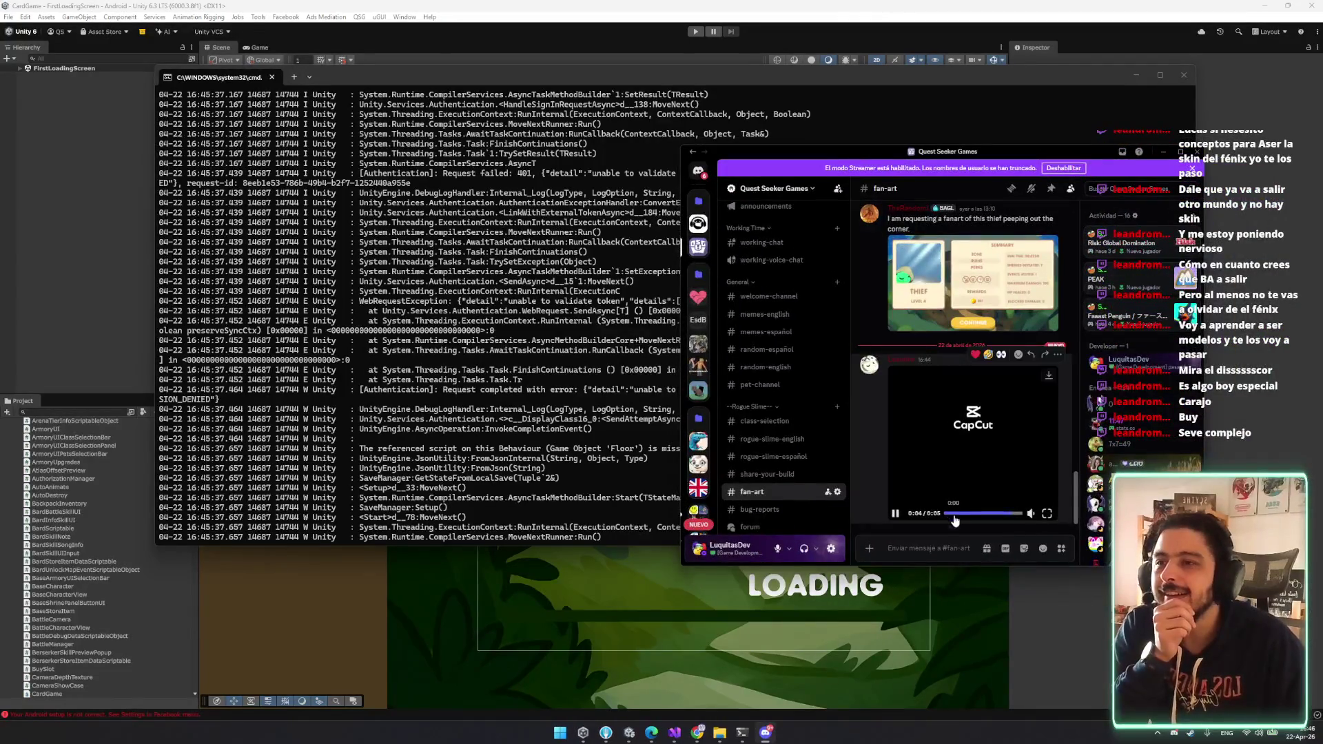
left_click(896, 499)
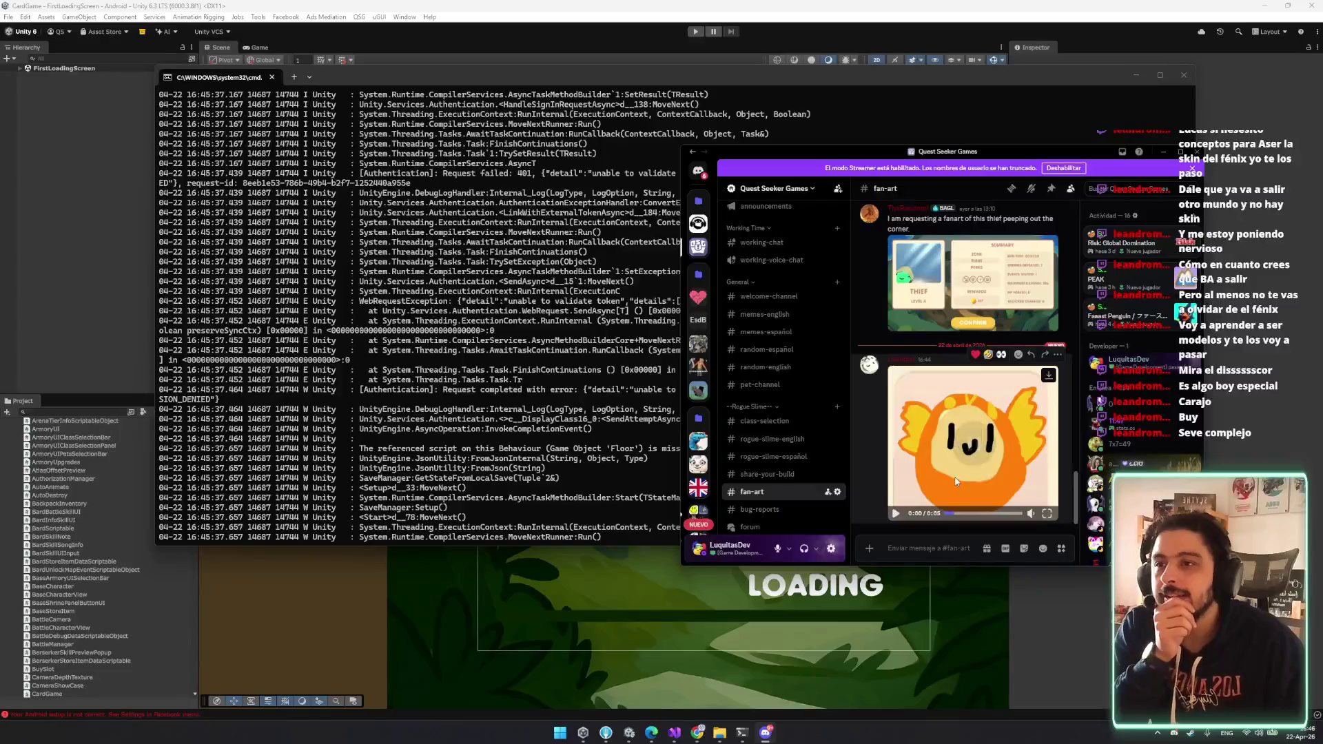
left_click(1197, 151)
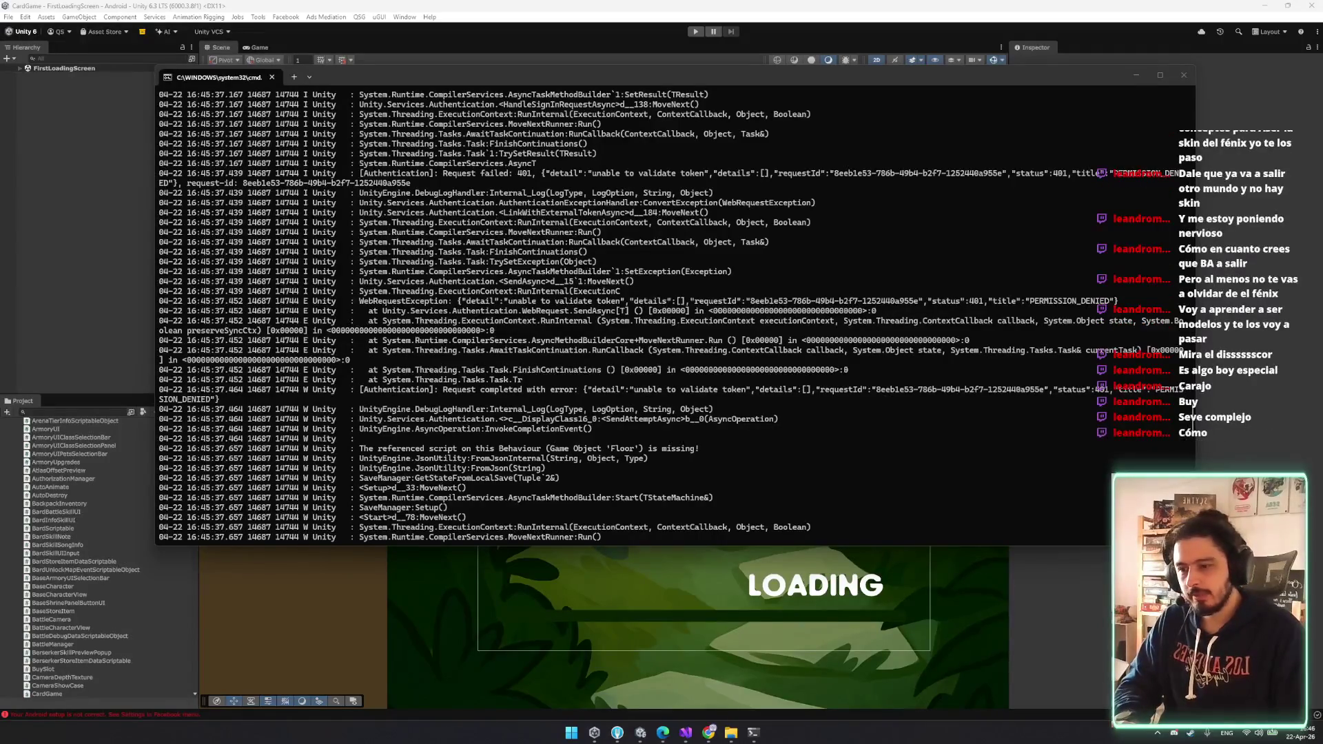
- Preview the Facebook and PNGWing Ikki images in Chrome, then minimize the browser
key("alt+Tab")
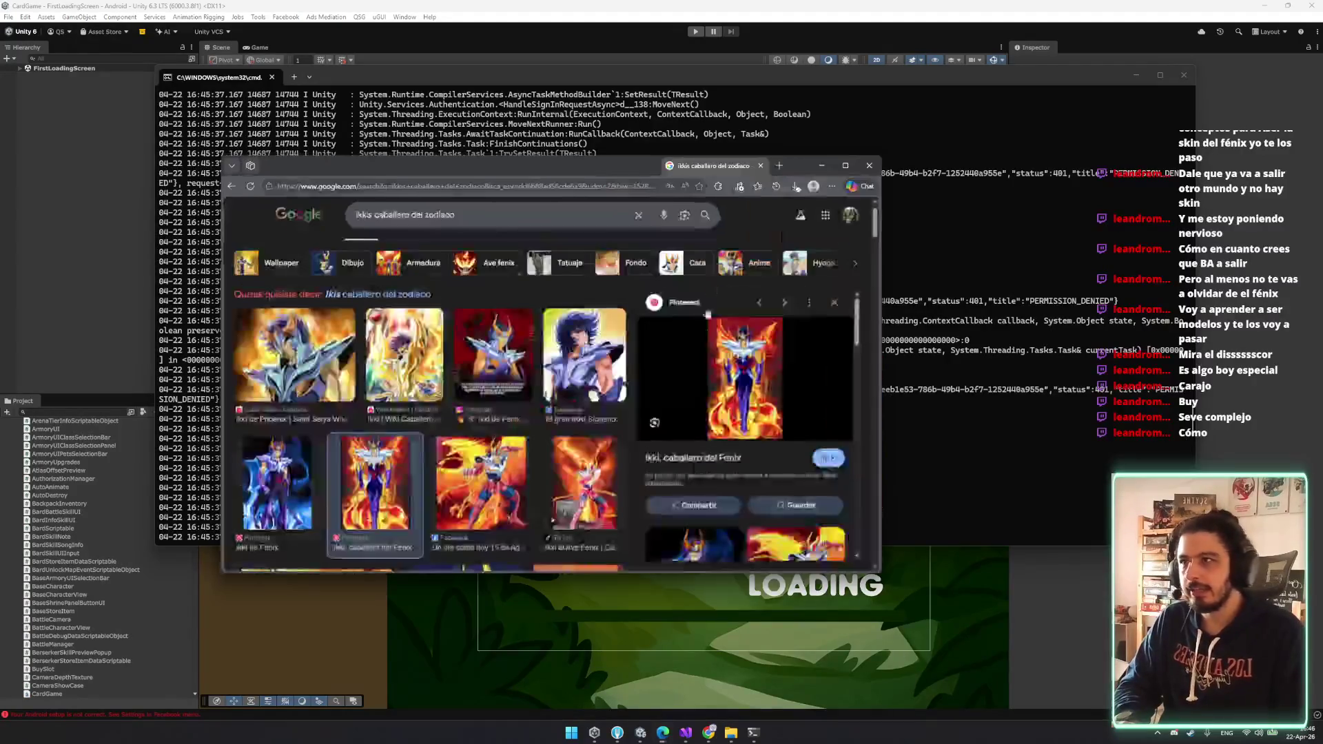
scroll(559, 326, "down", 1)
left_click(785, 257)
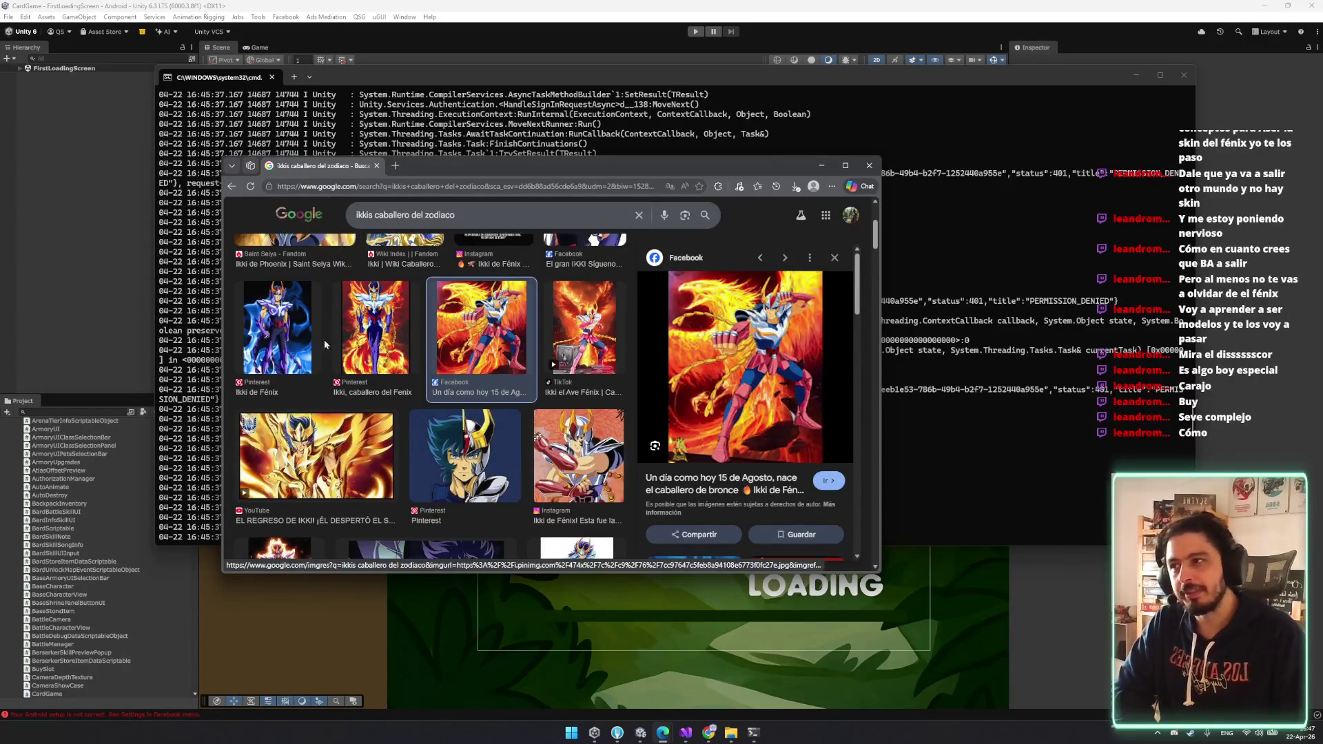
scroll(446, 391, "down", 6)
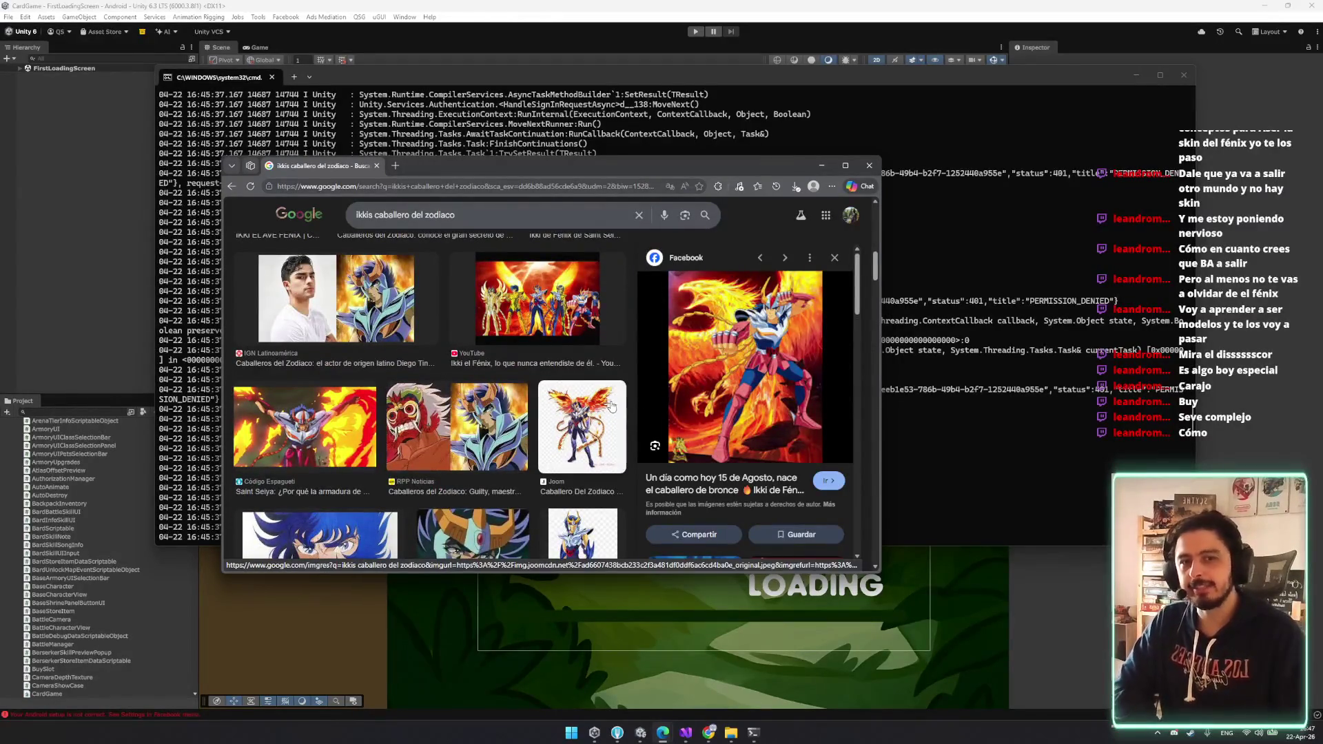
scroll(586, 437, "down", 1)
scroll(586, 437, "down", 3)
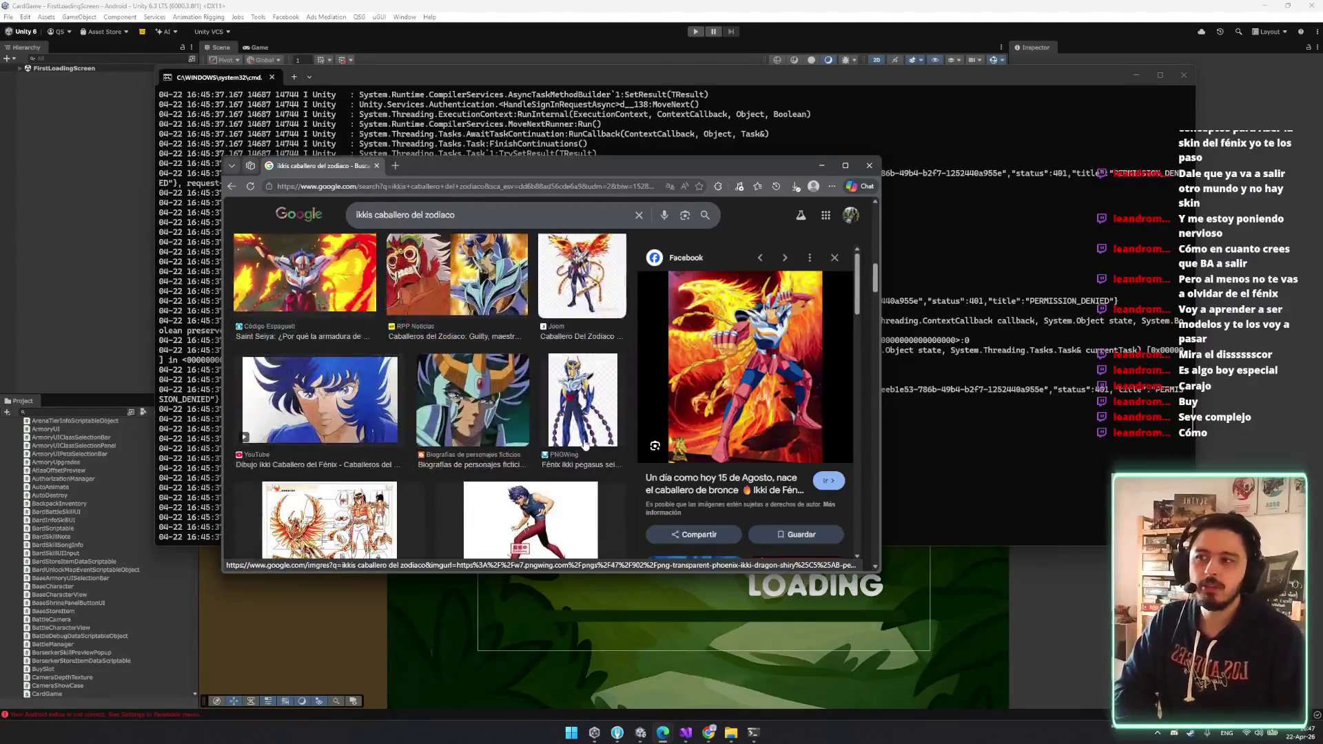
left_click(591, 364)
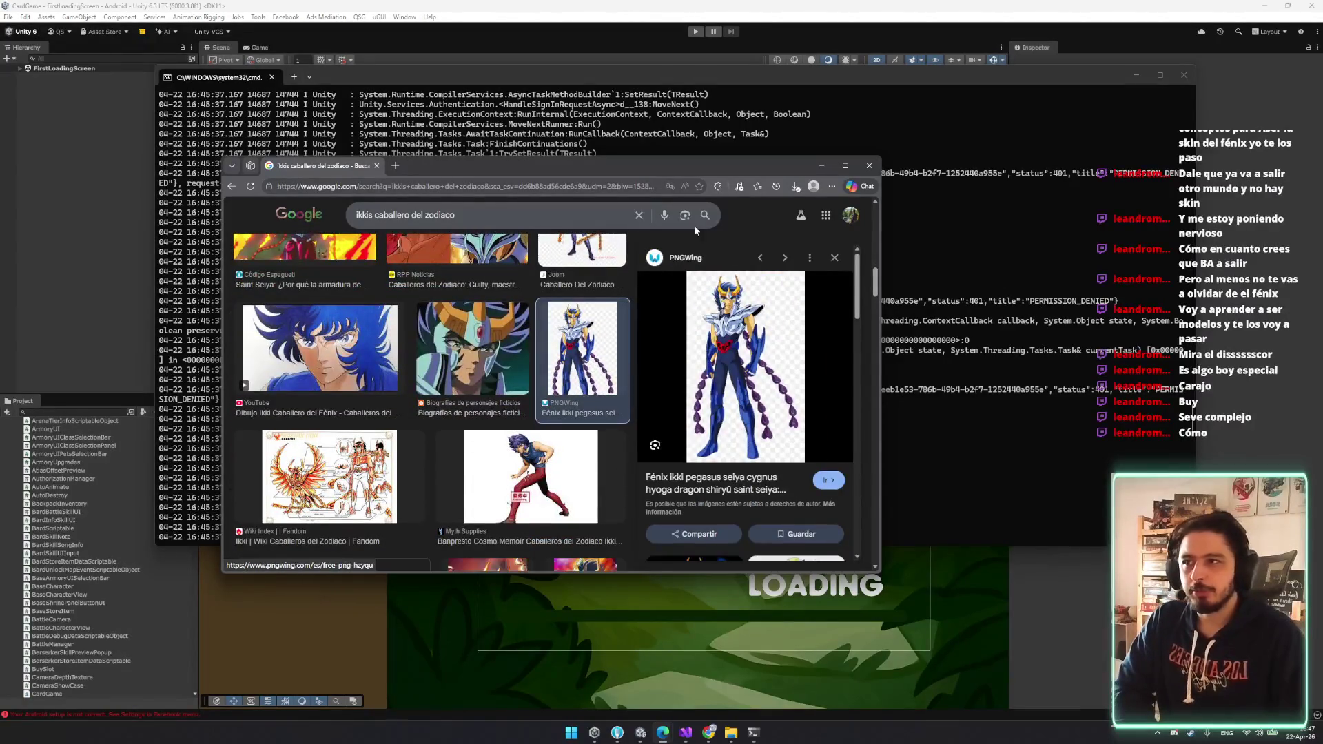
left_click(822, 165)
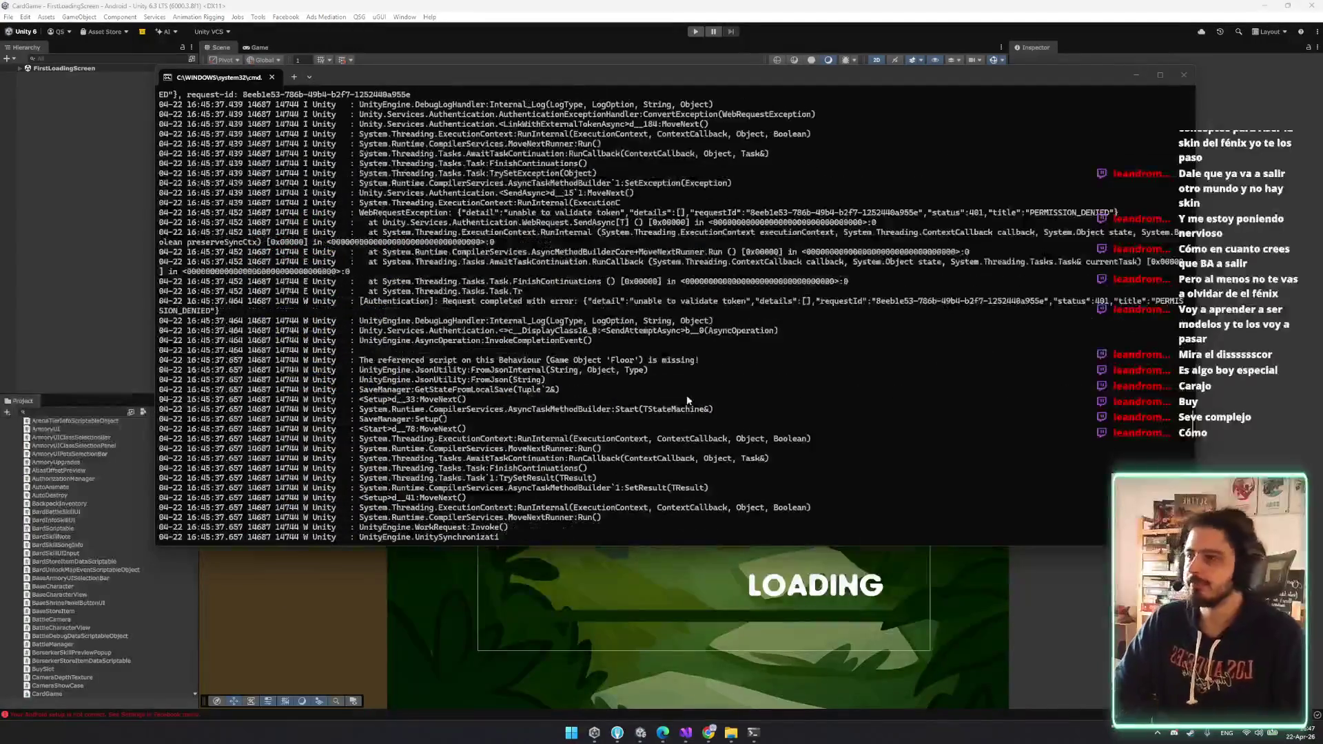
- Scroll up the log and select the TrySignInWithGooglePlayGamesAsync error text
scroll(686, 404, "up", 1)
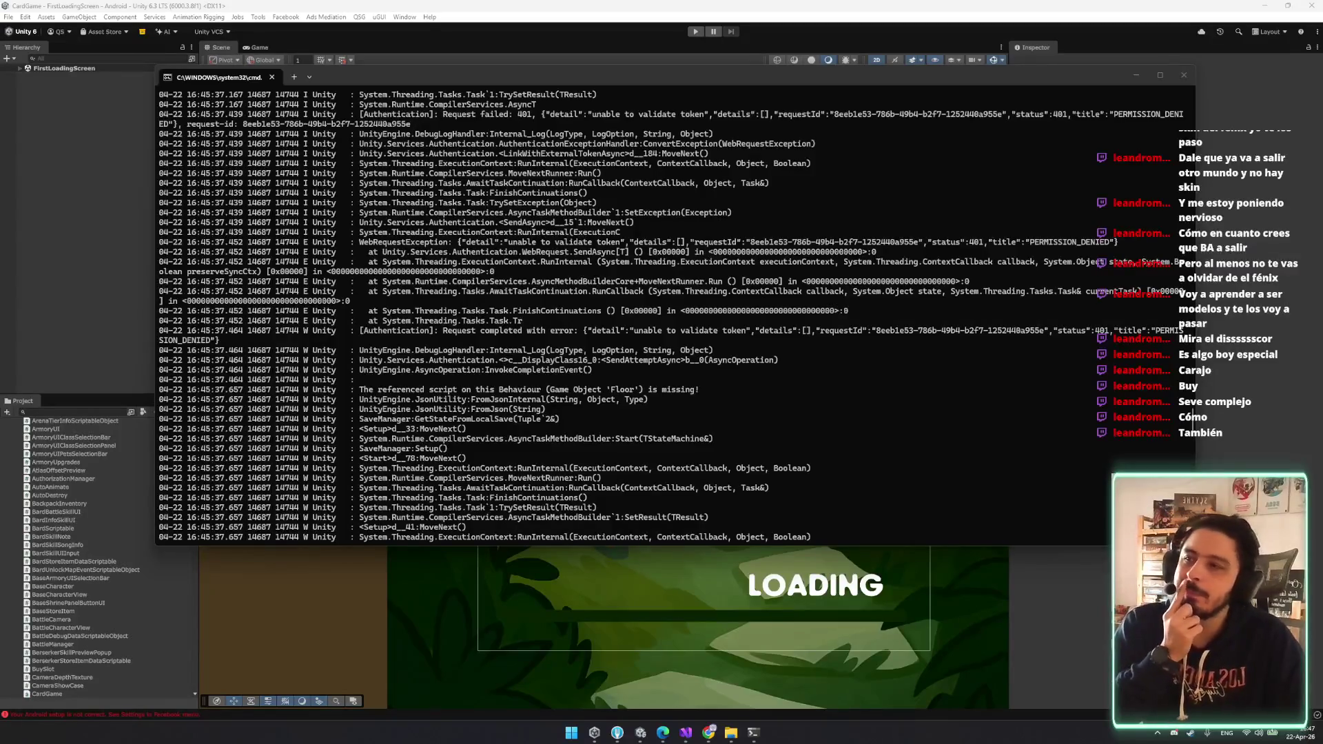
scroll(505, 236, "up", 6)
scroll(504, 236, "up", 6)
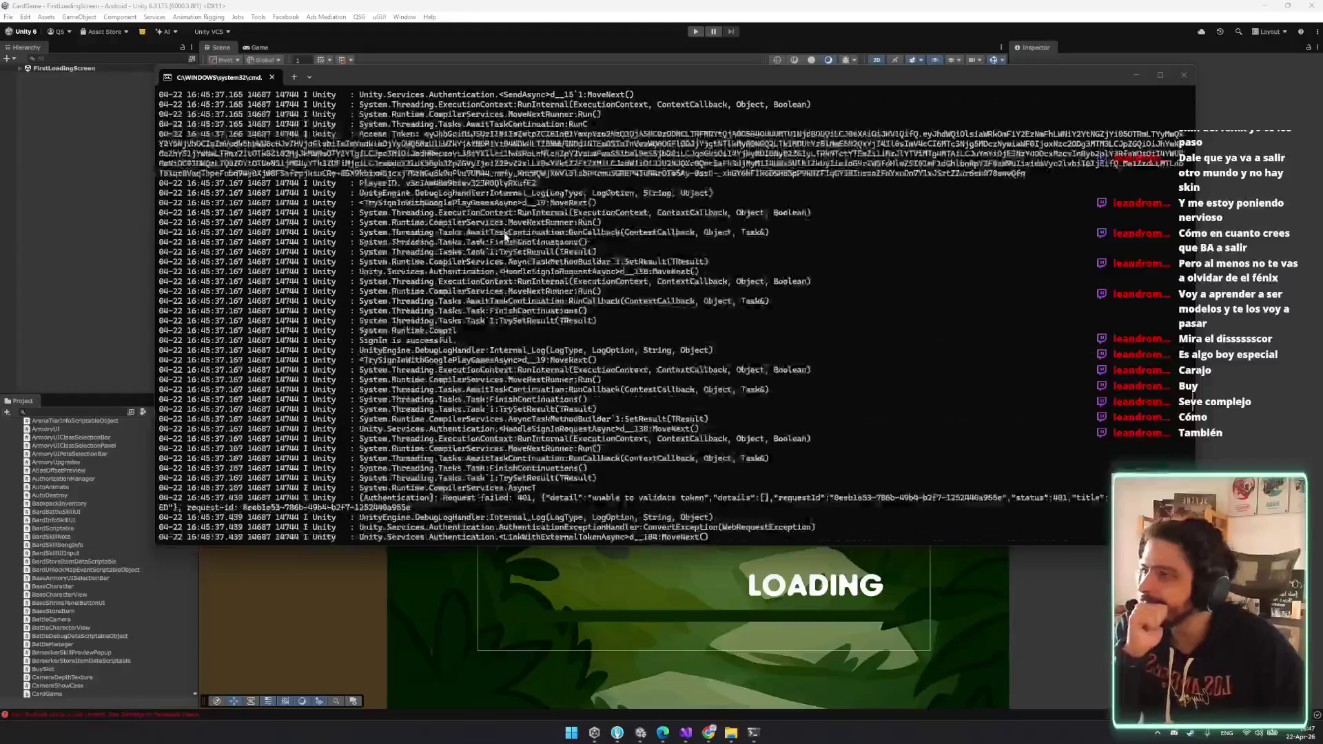
scroll(505, 238, "down", 8)
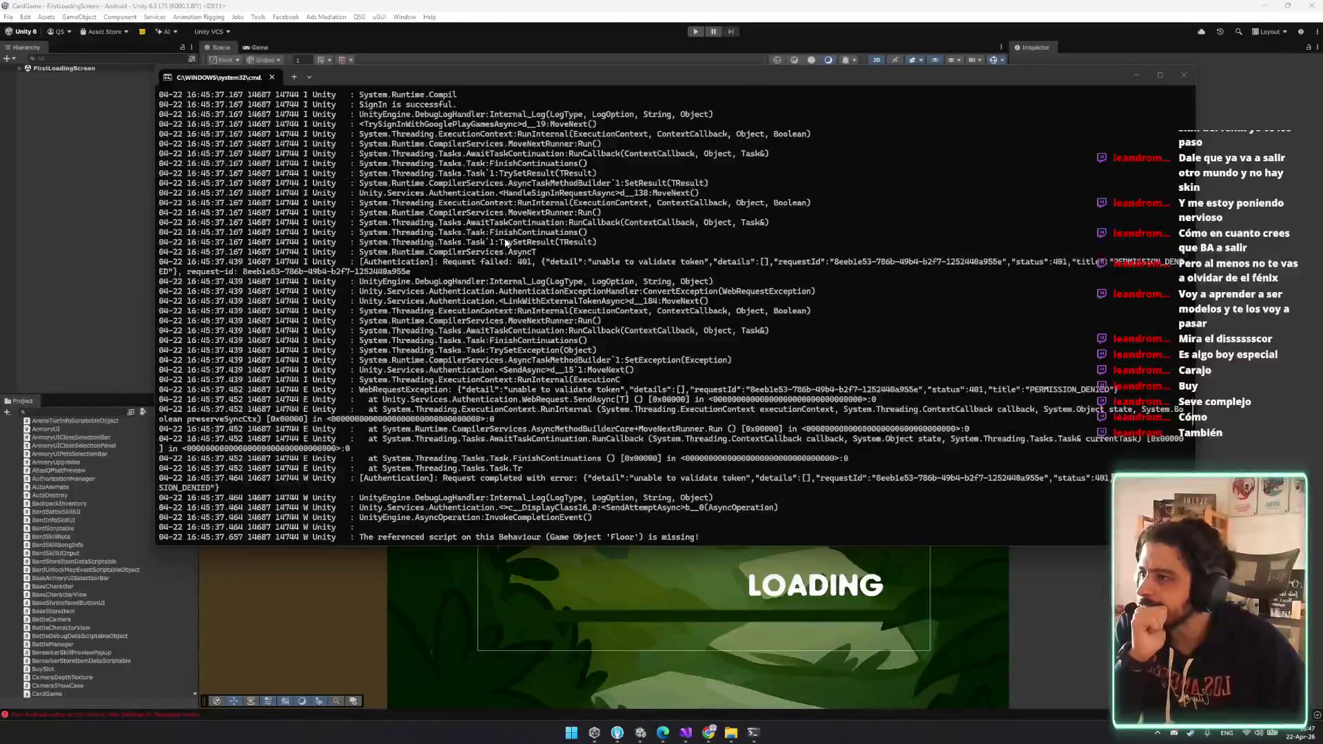
scroll(506, 243, "down", 8)
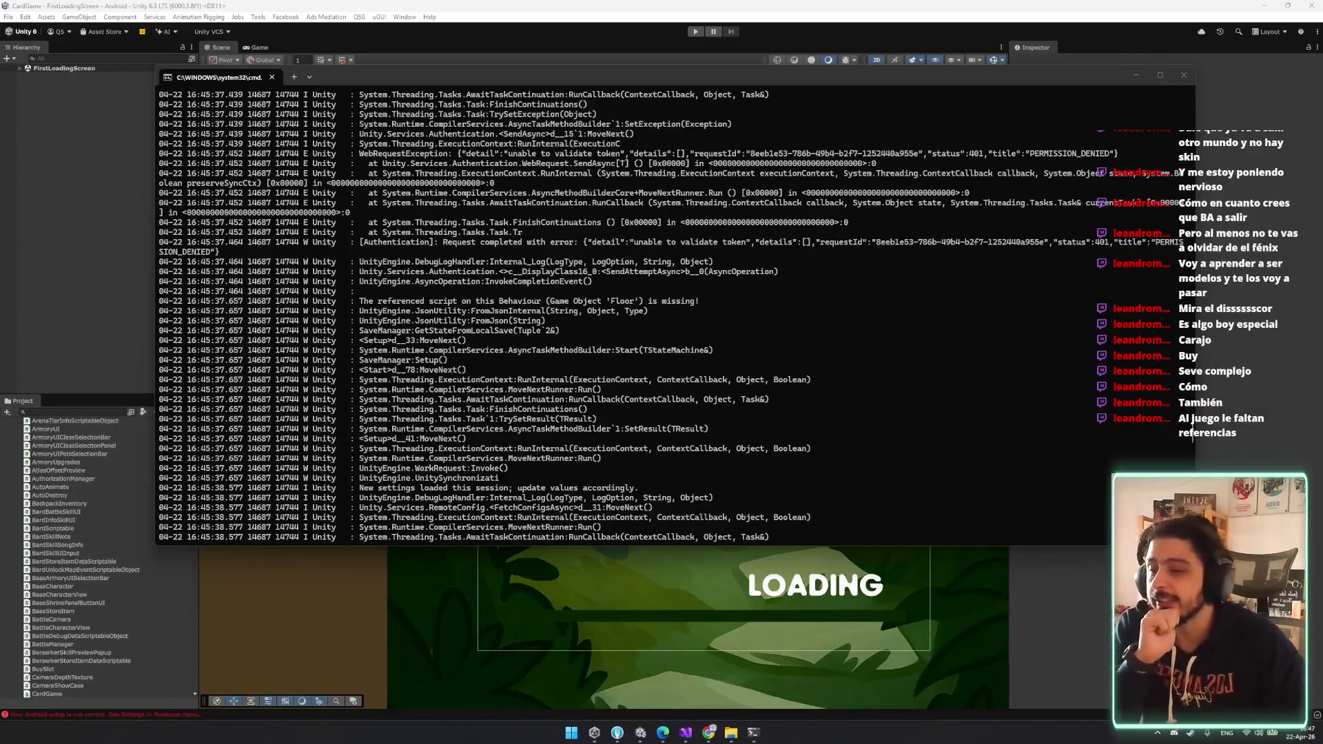
scroll(478, 245, "up", 7)
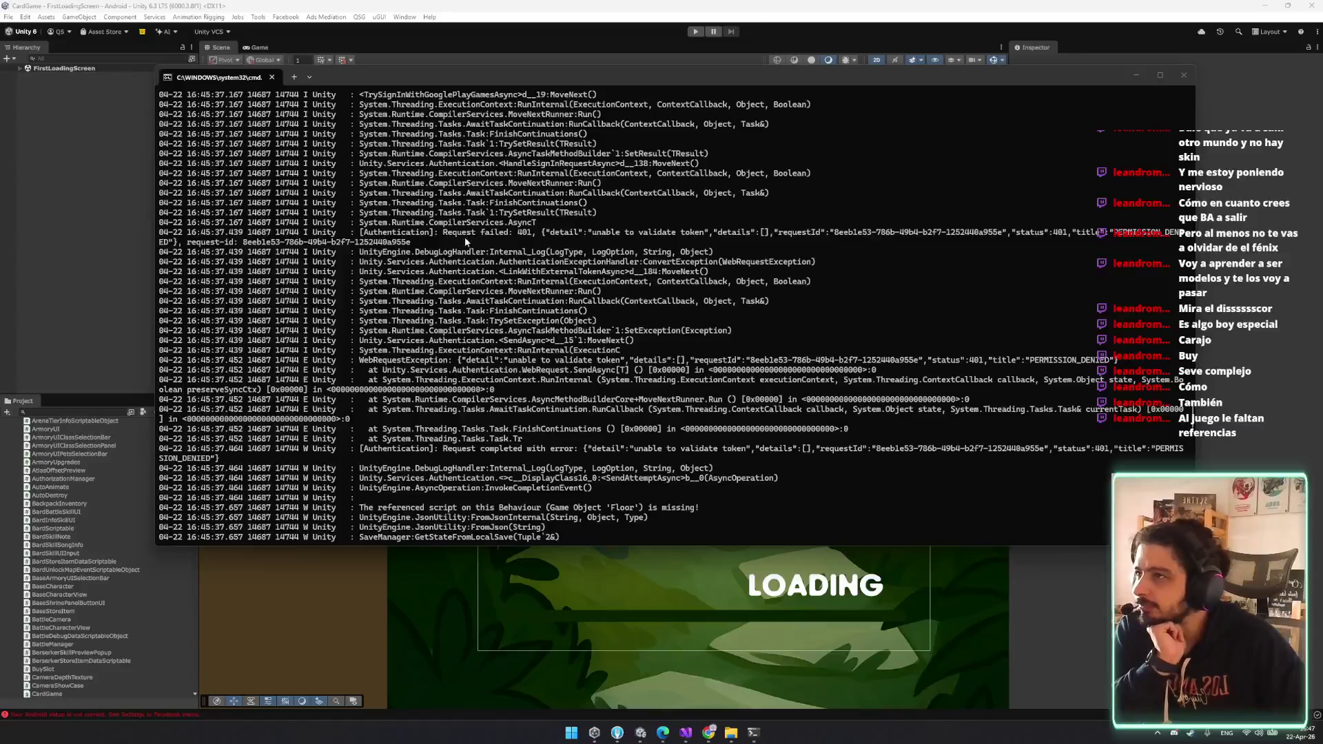
scroll(398, 256, "up", 2)
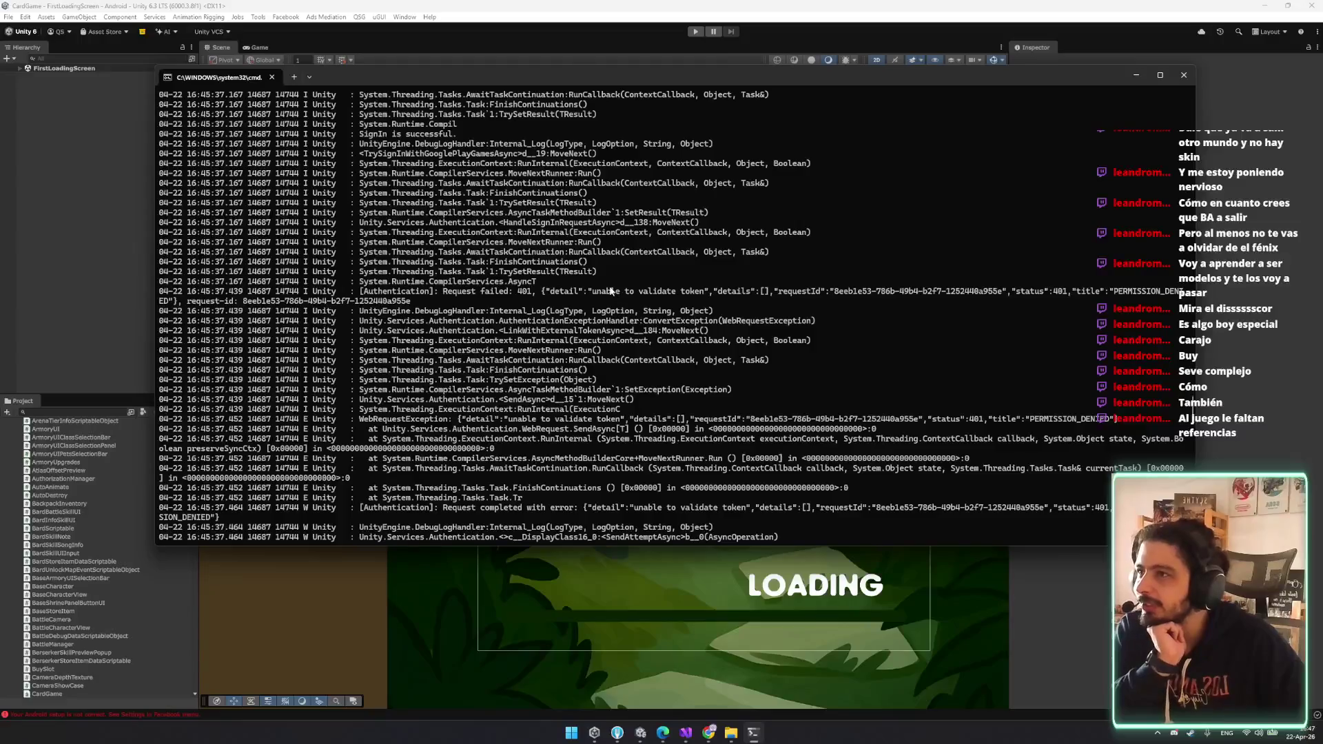
scroll(604, 286, "up", 2)
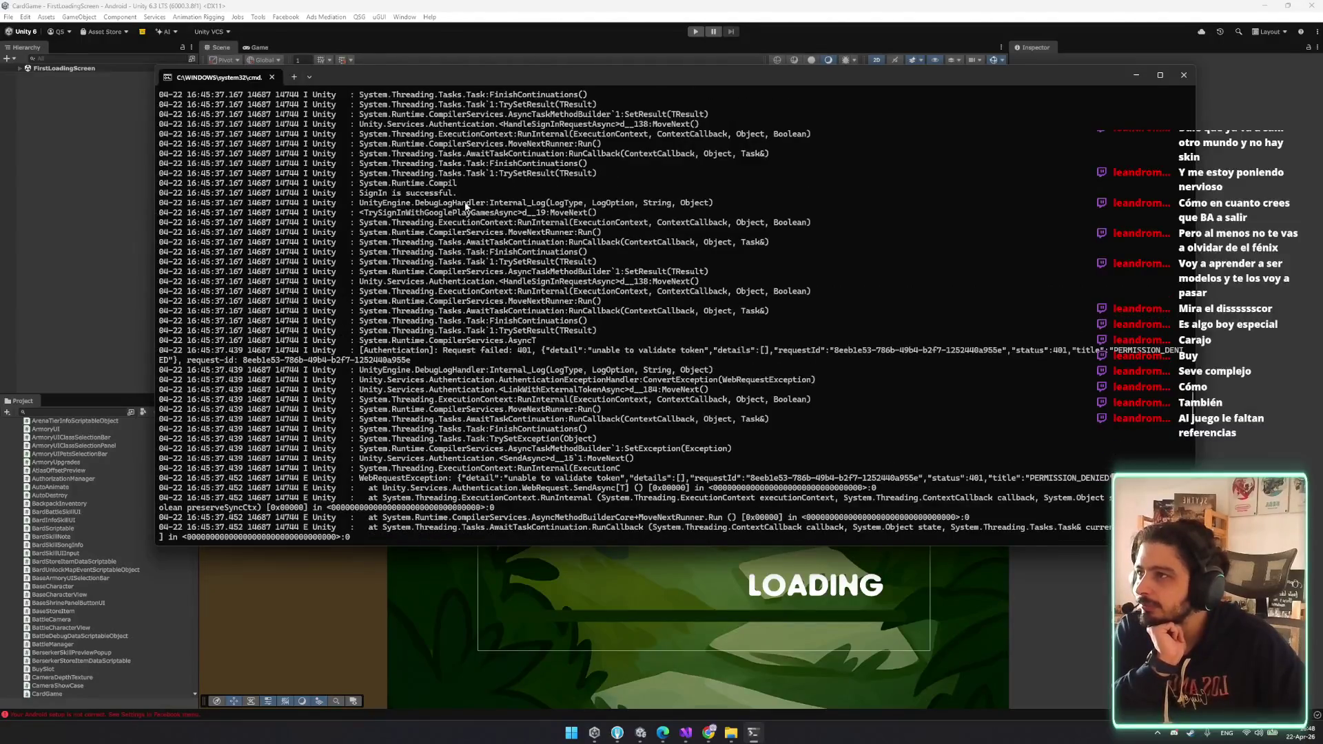
left_click_drag(366, 214, 520, 218)
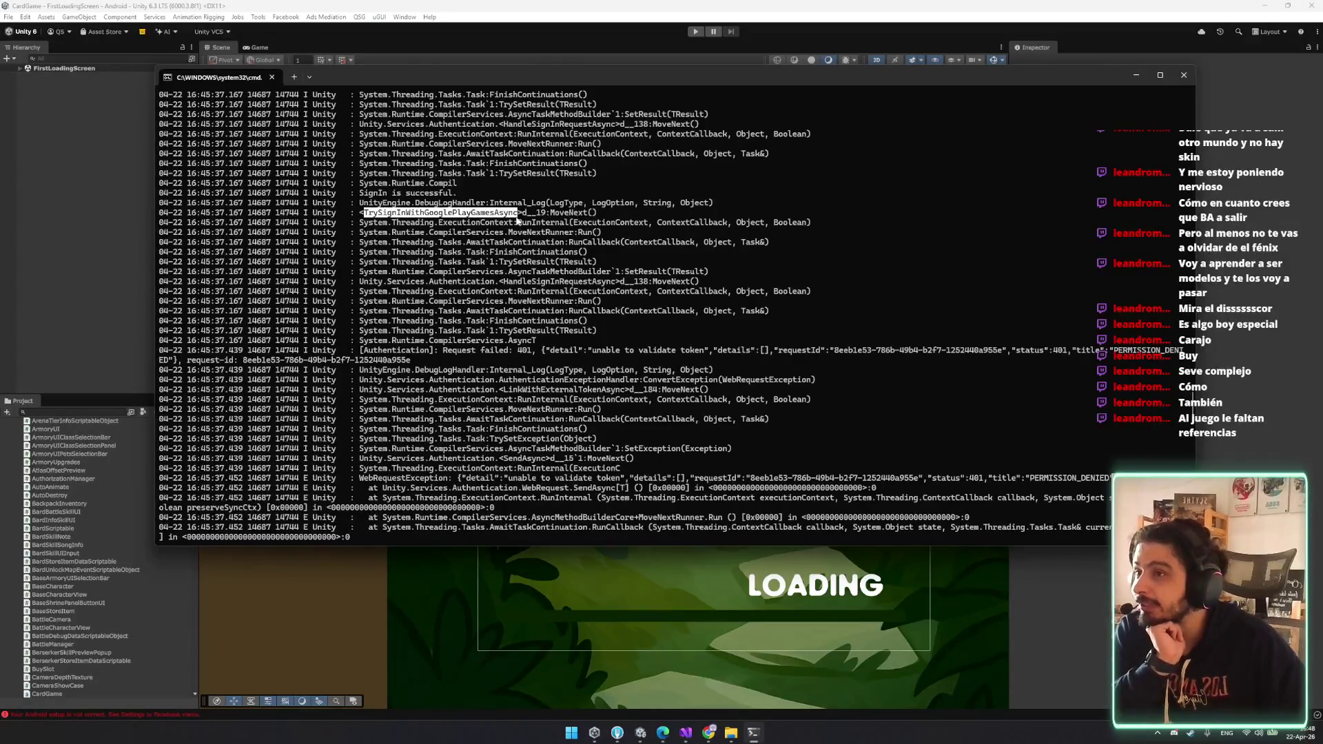
key("ctrl+c")
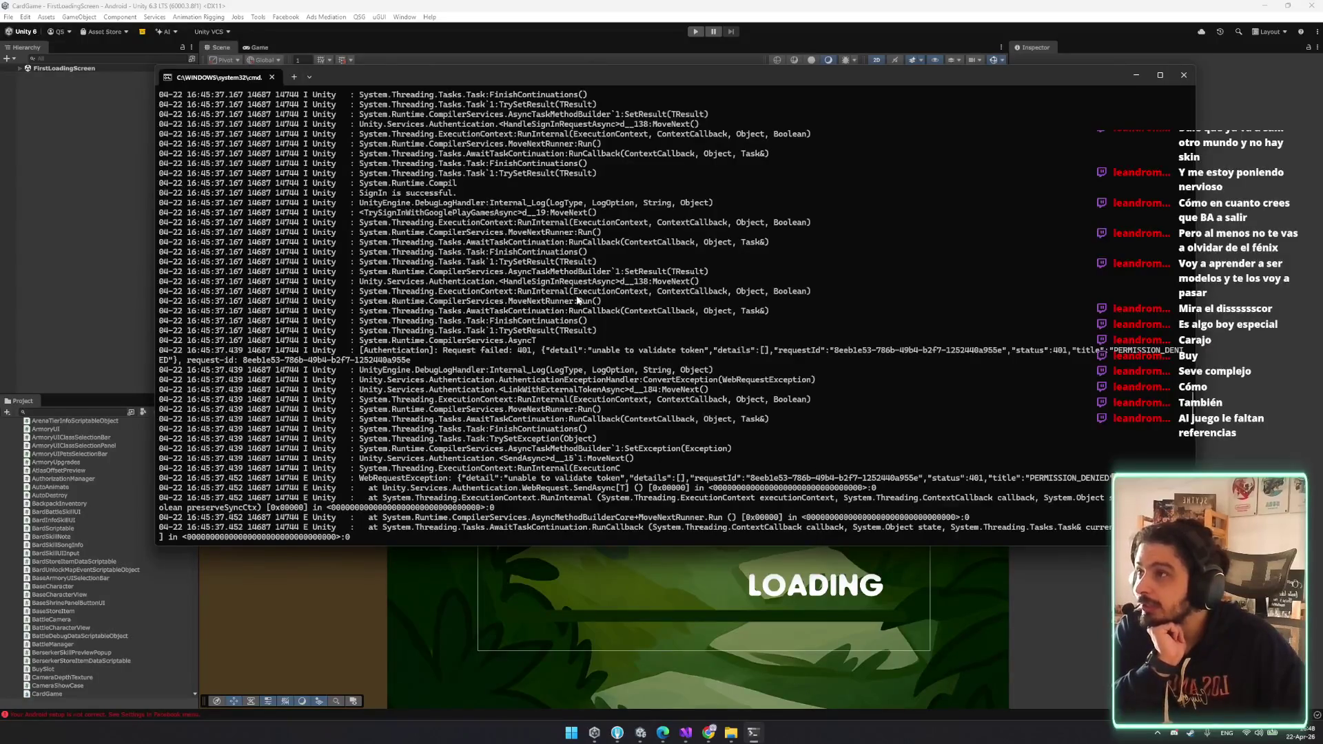
- Scroll through the remaining log output and stop the stream with Ctrl+C
scroll(579, 301, "up", 7)
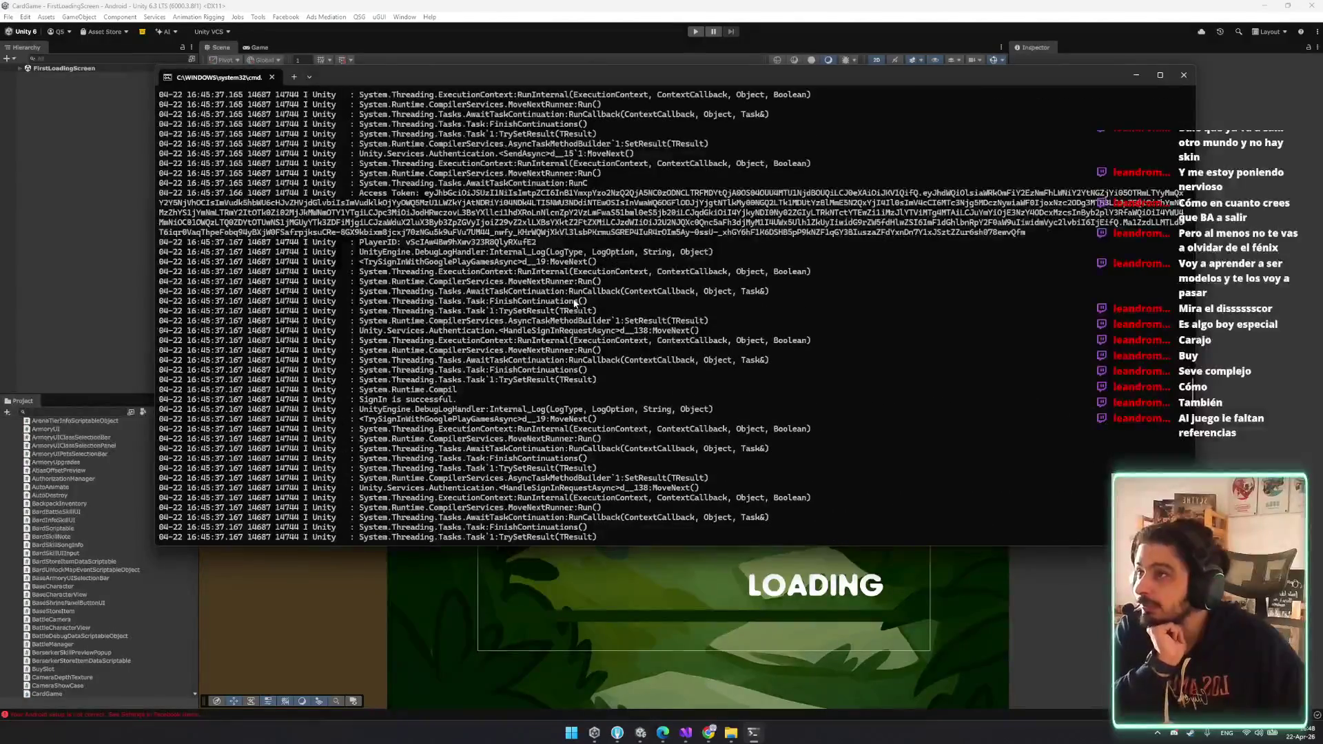
scroll(574, 304, "up", 7)
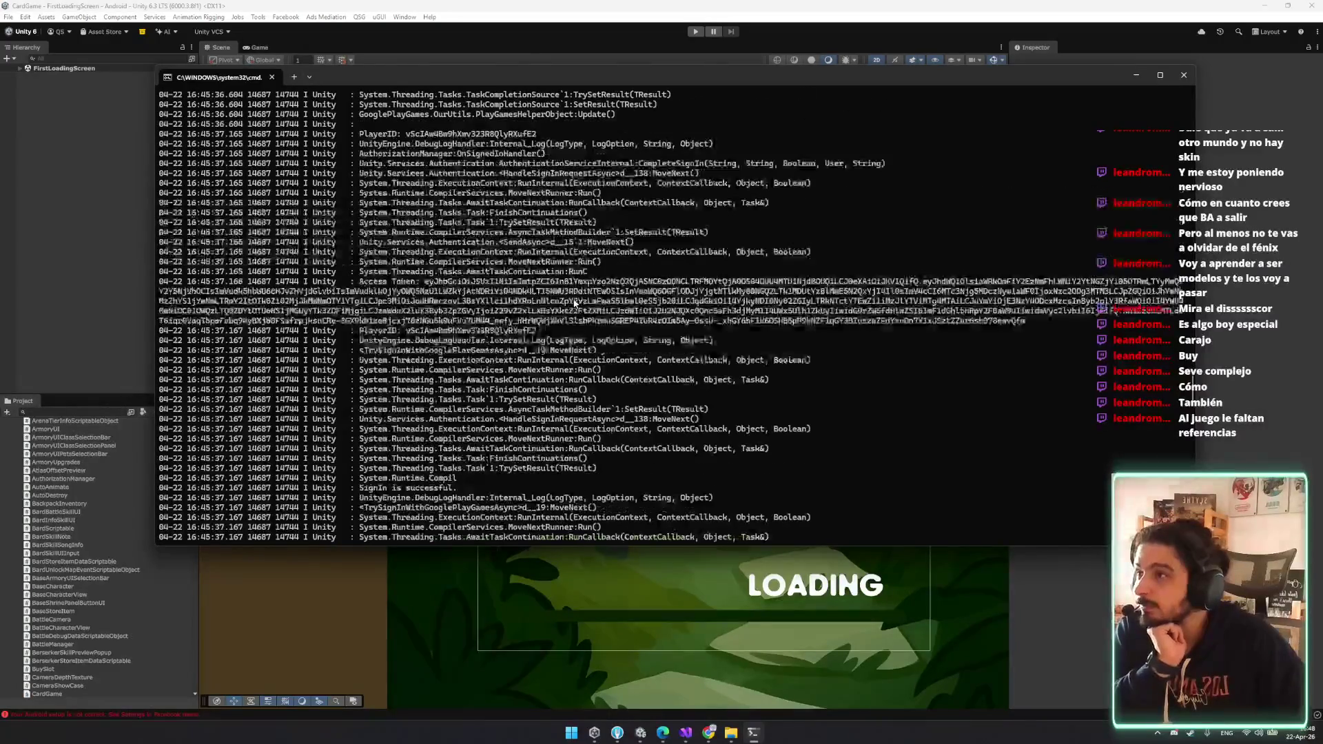
scroll(575, 304, "up", 2)
scroll(560, 299, "down", 2)
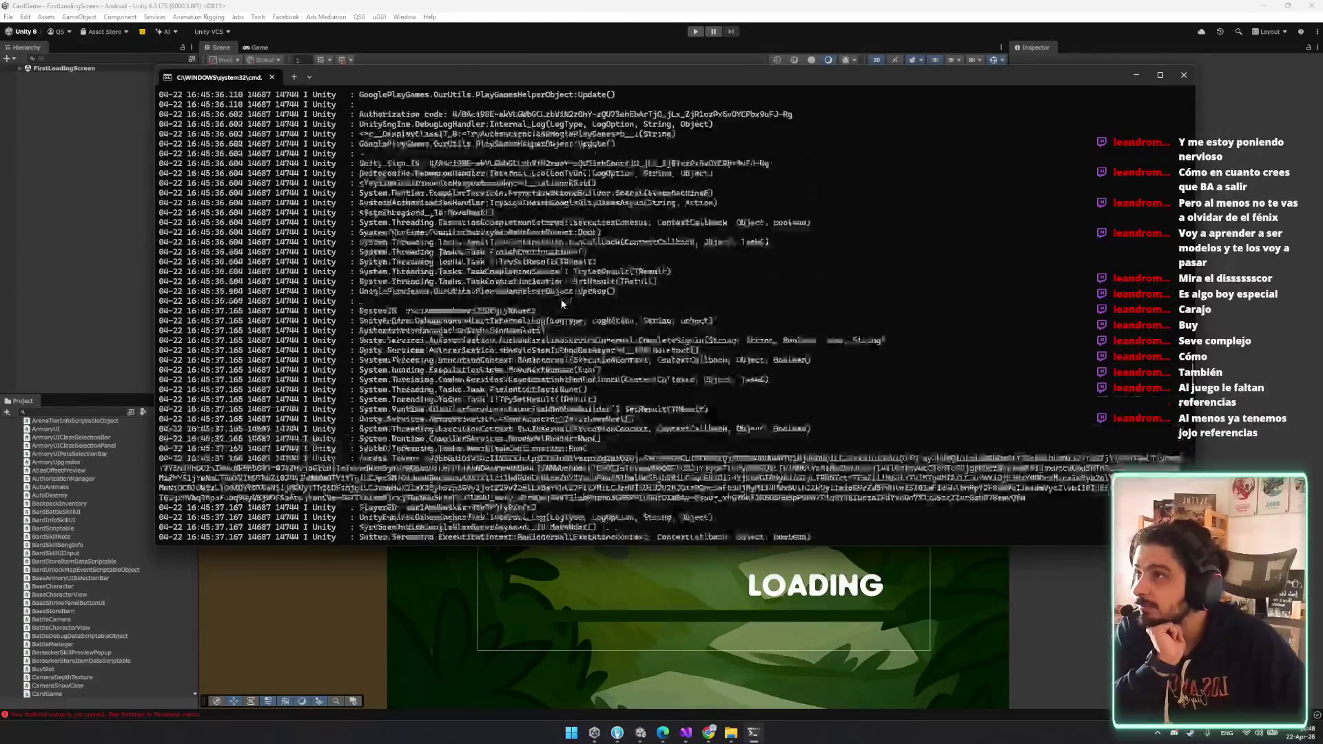
scroll(536, 127, "up", 3)
double_click(518, 134)
scroll(520, 207, "up", 10)
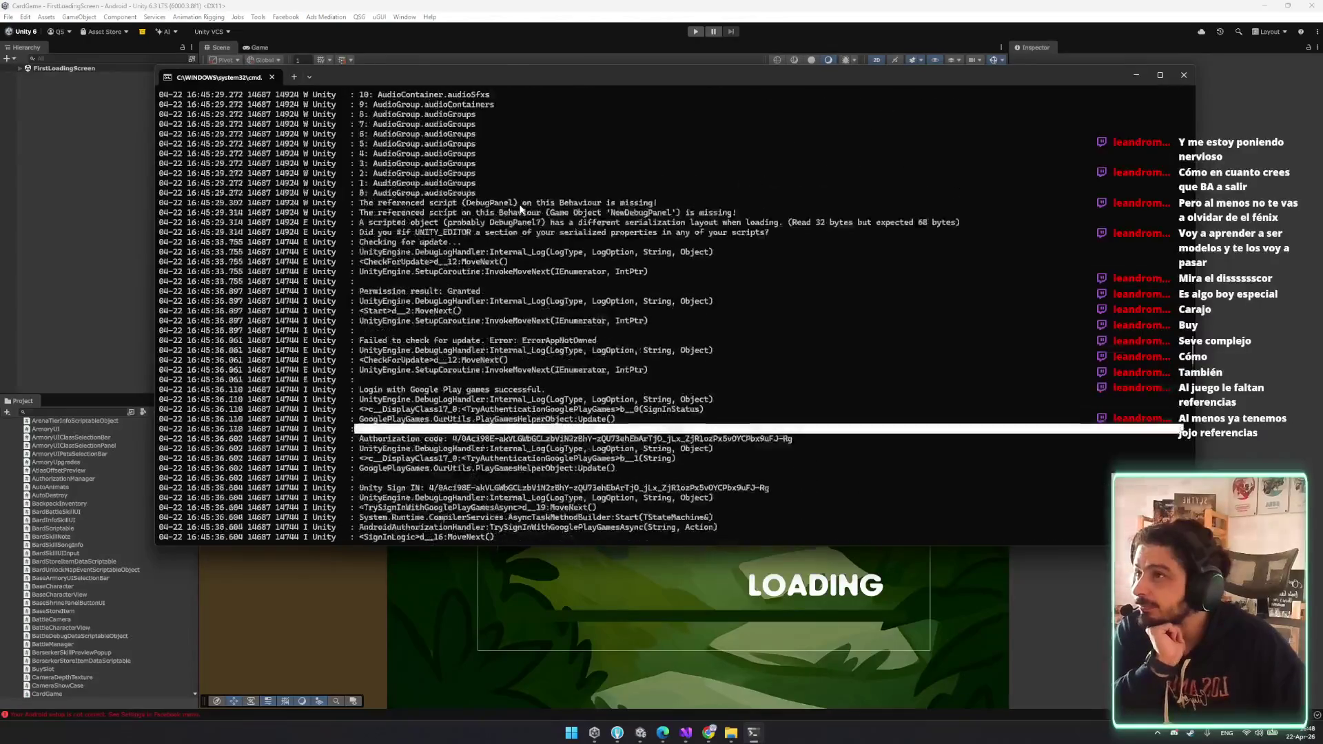
scroll(520, 209, "down", 13)
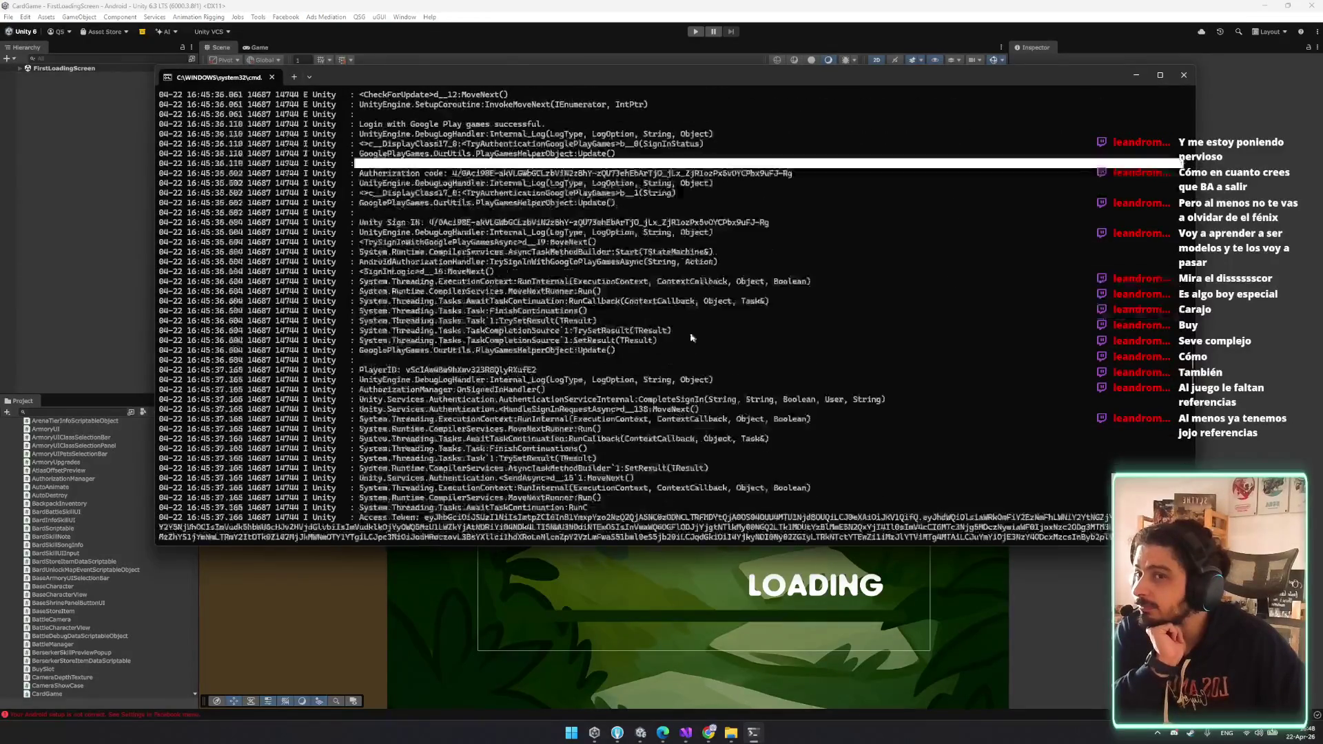
scroll(696, 393, "down", 8)
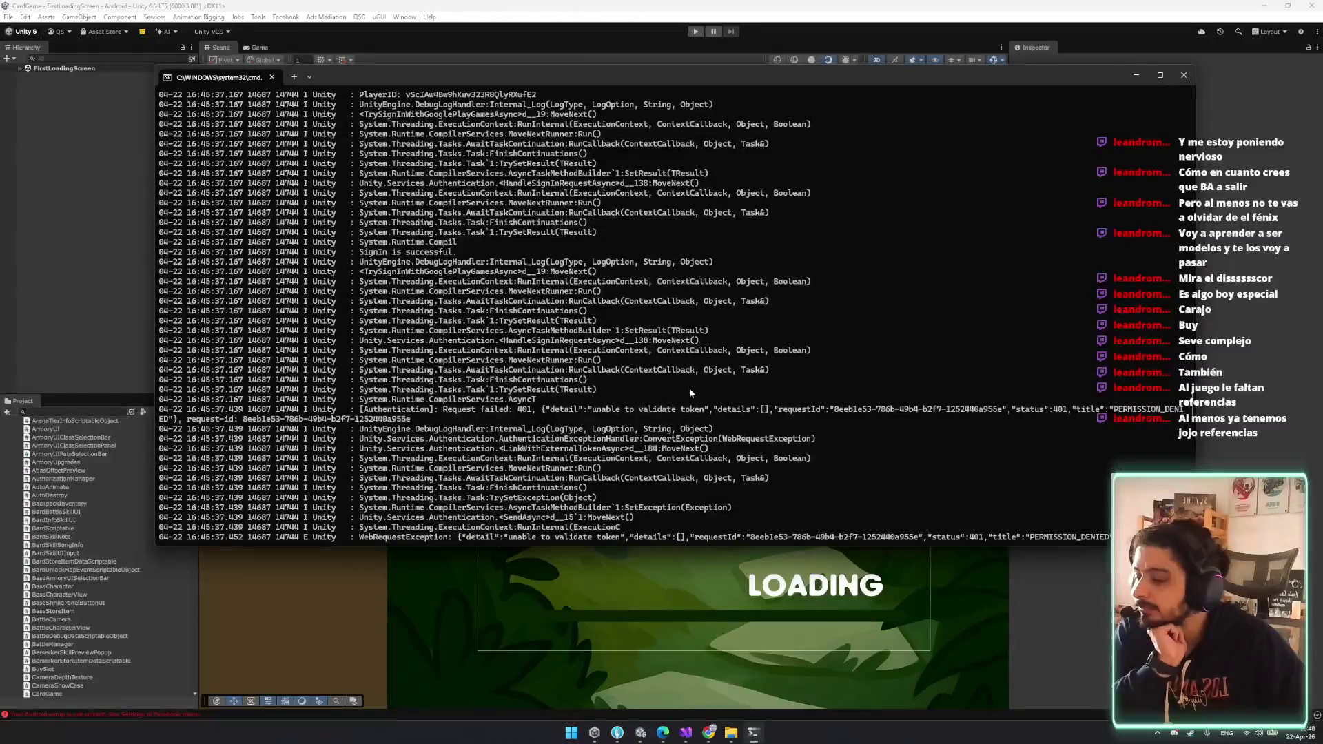
scroll(693, 422, "down", 5)
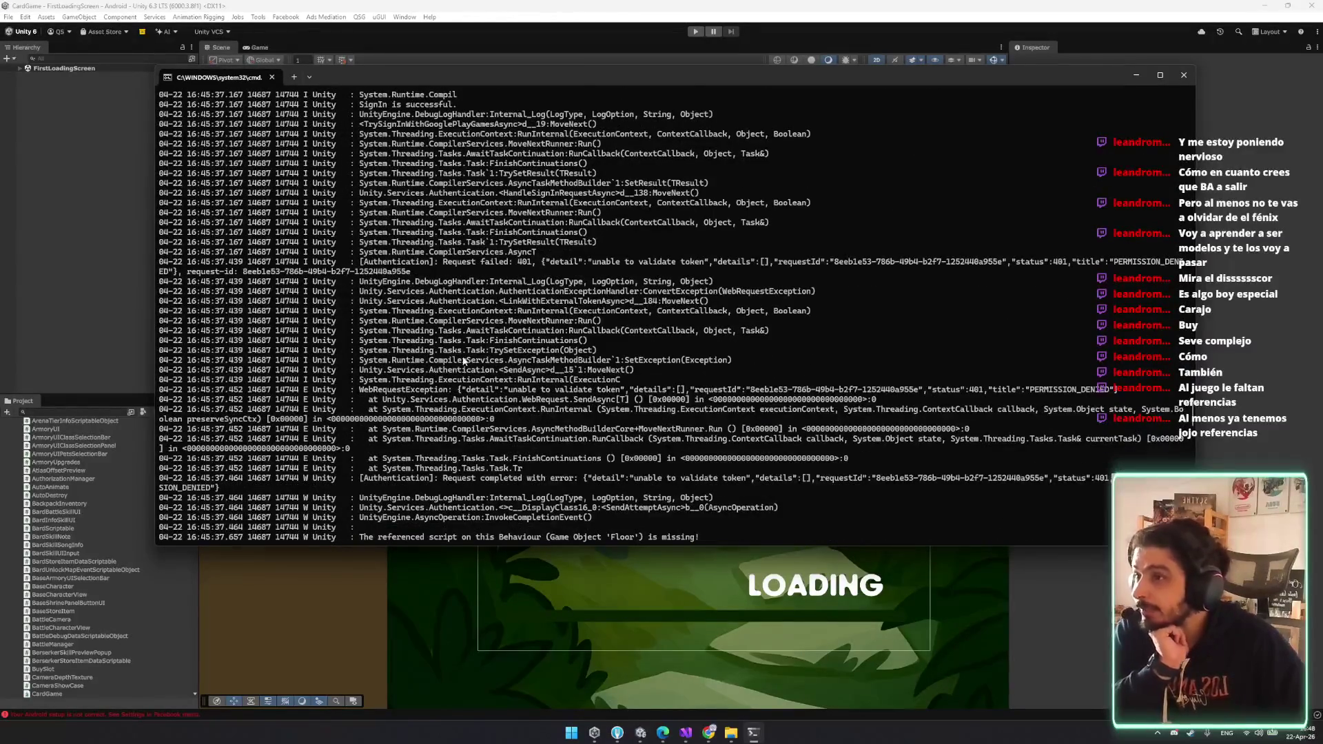
scroll(464, 360, "down", 1)
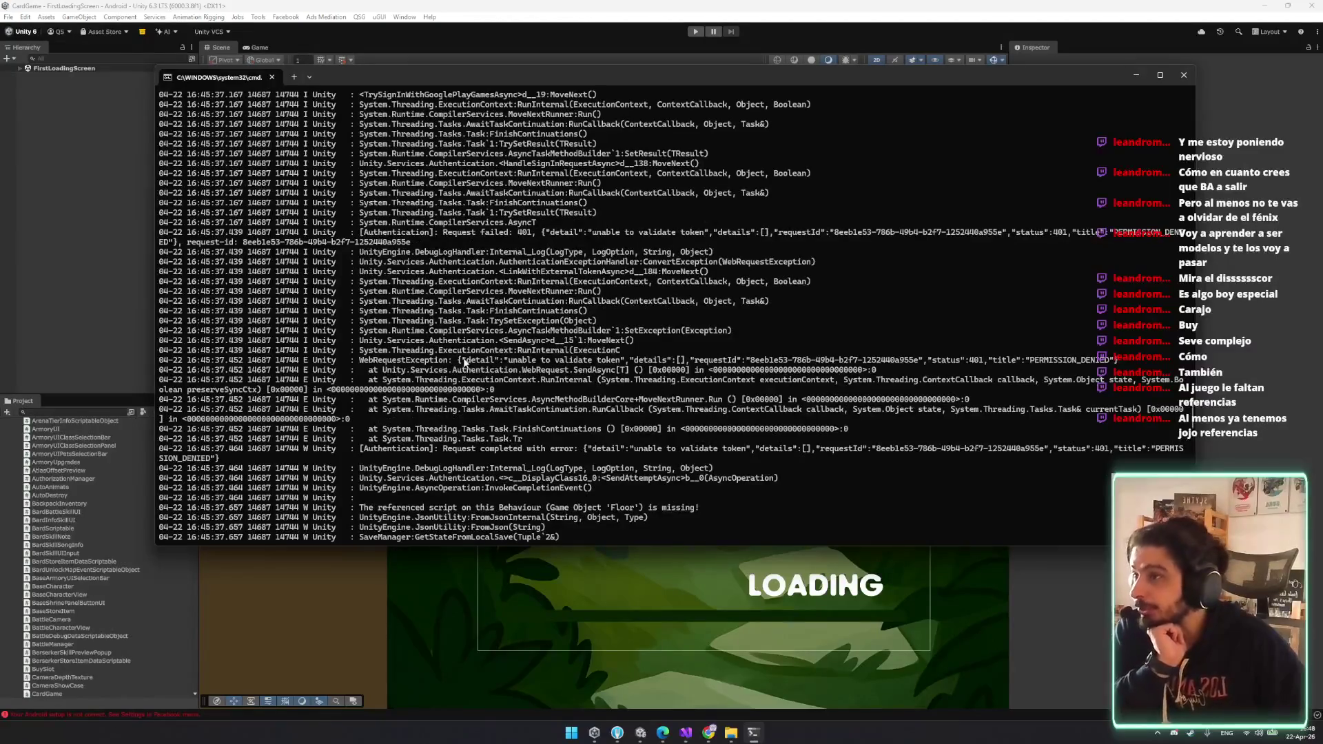
scroll(465, 365, "down", 1)
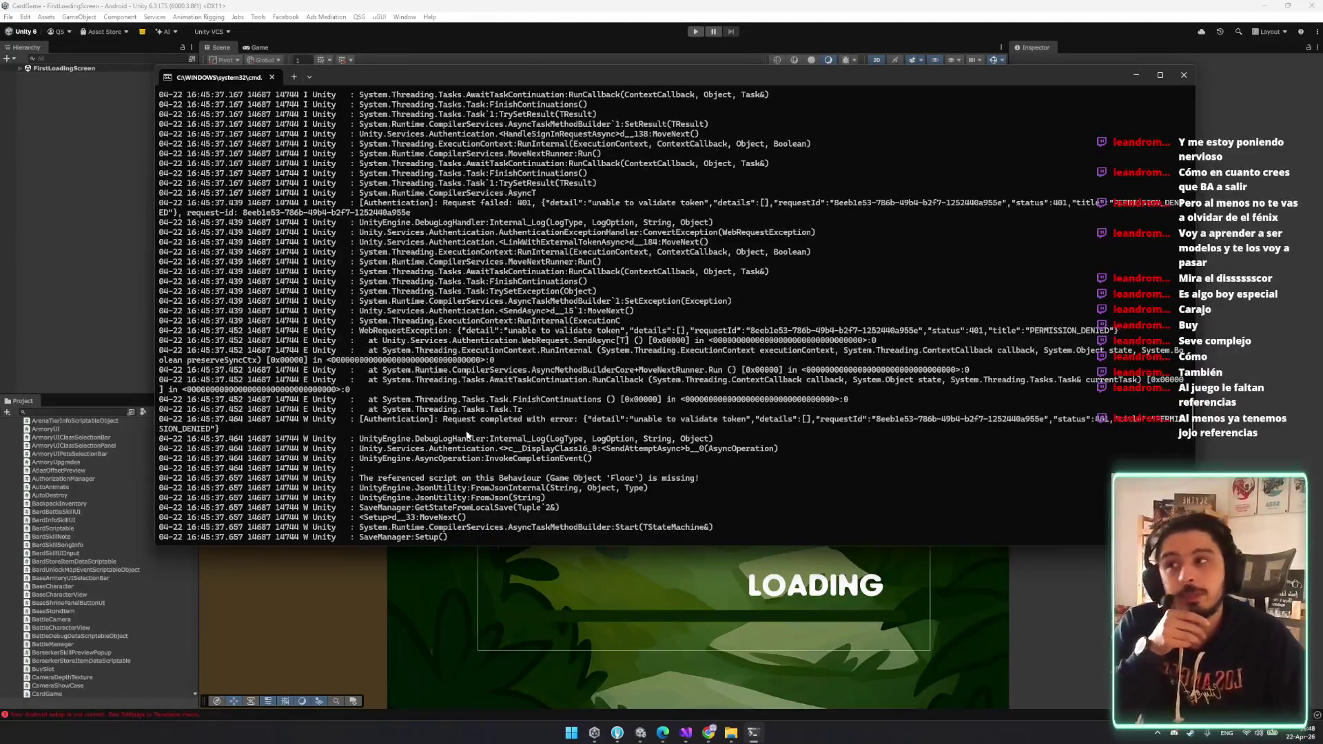
scroll(455, 455, "down", 1)
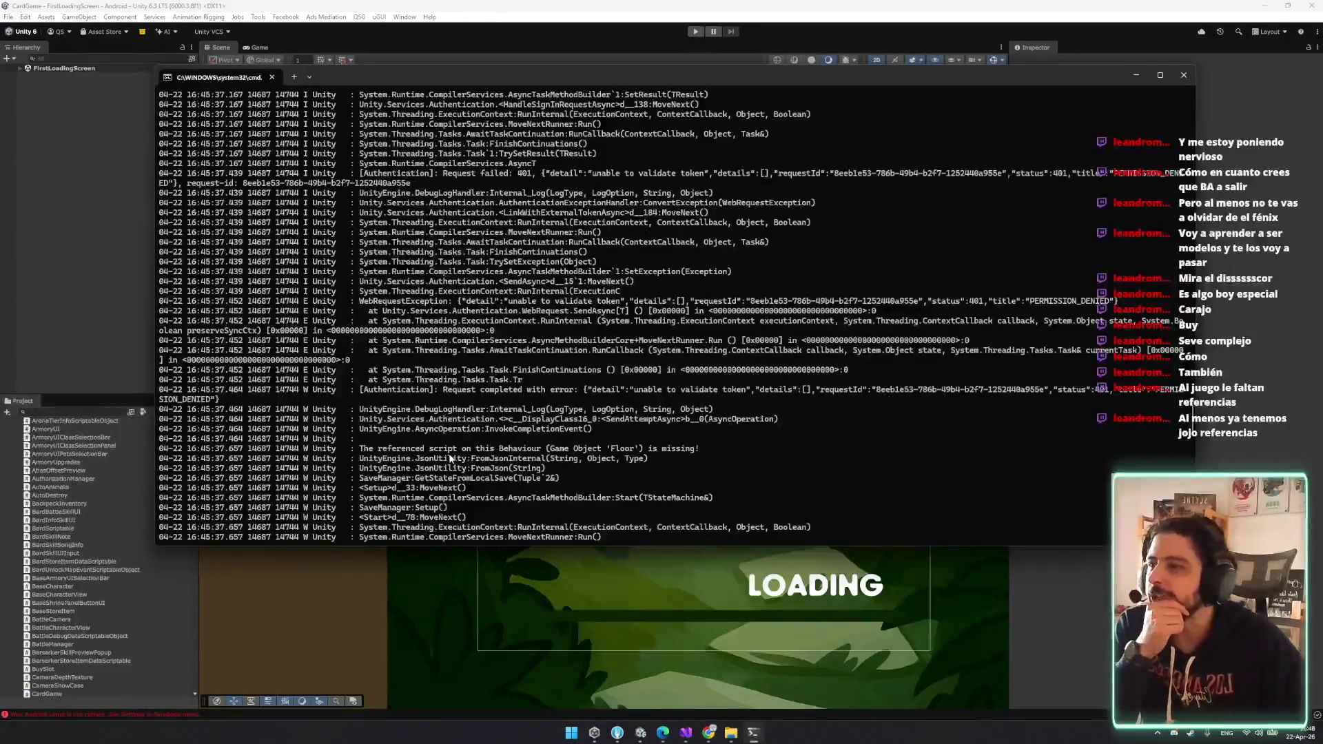
scroll(446, 451, "down", 1)
scroll(446, 429, "down", 1)
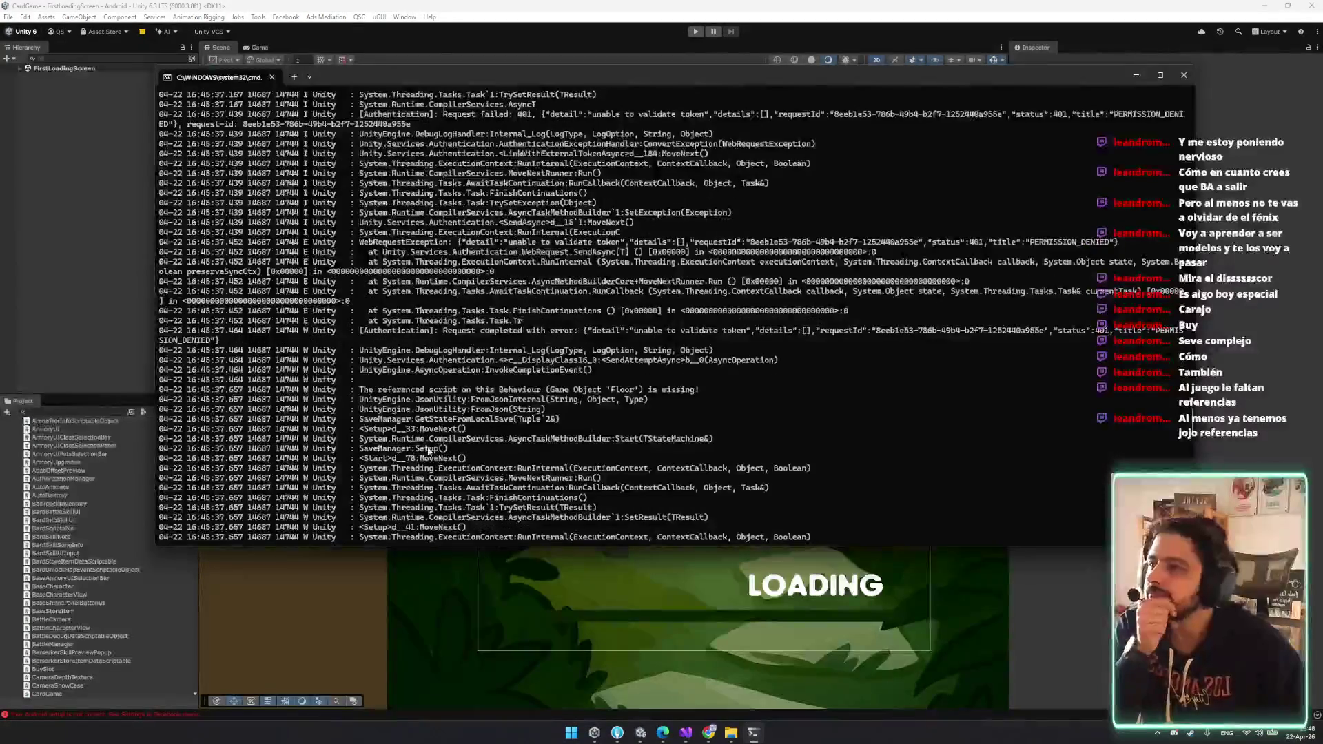
scroll(531, 395, "up", 1)
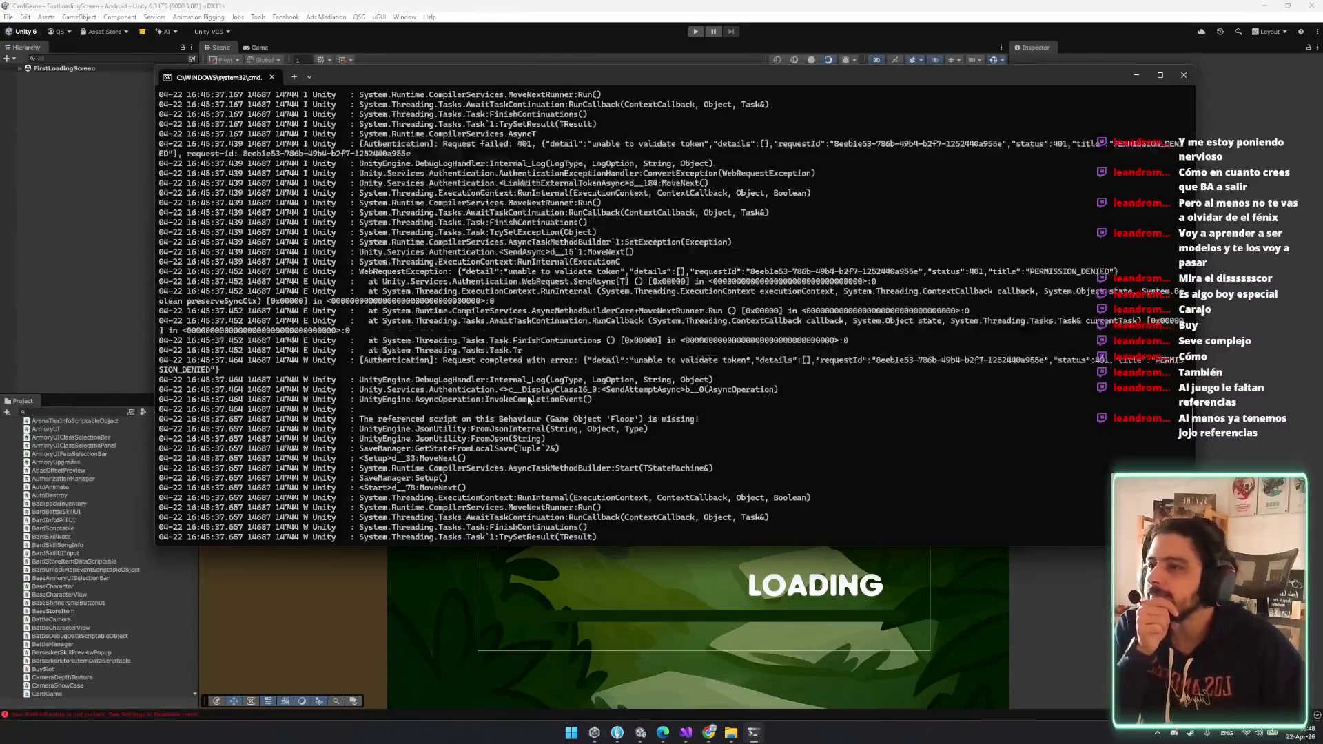
scroll(529, 400, "up", 4)
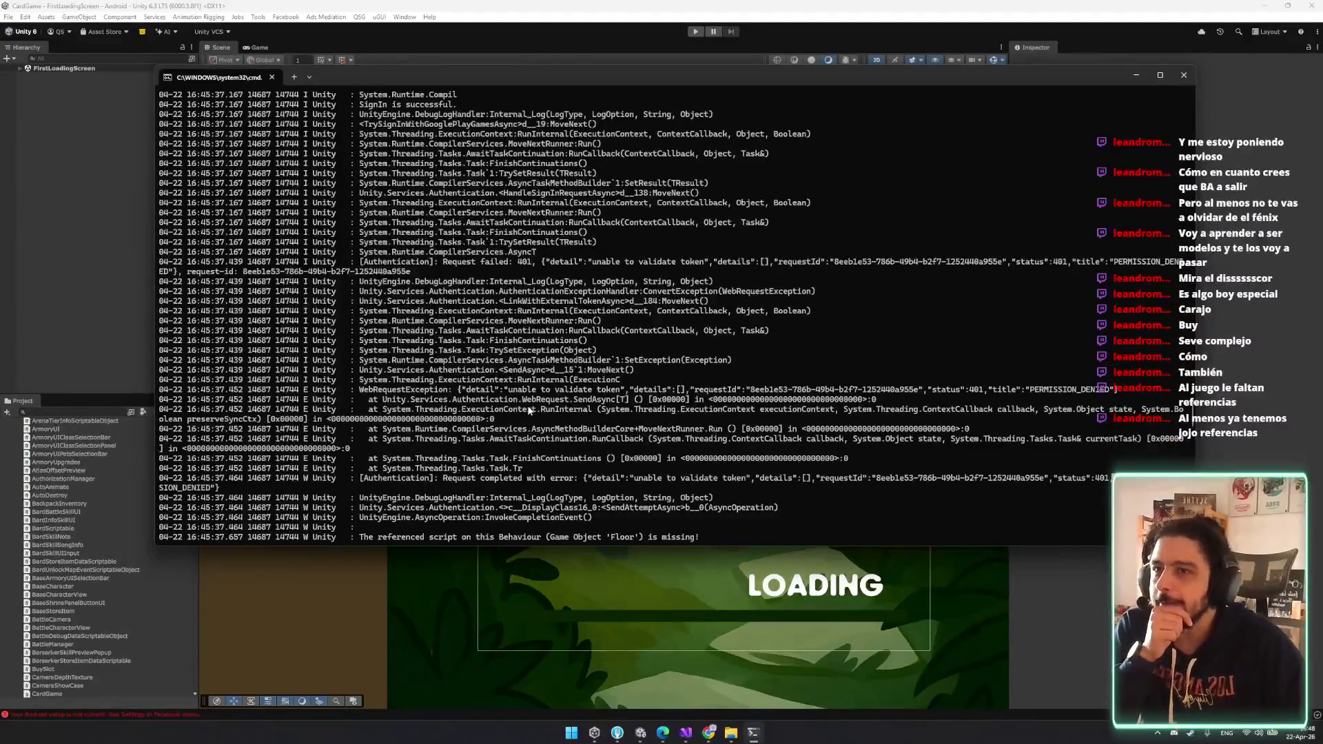
scroll(571, 408, "down", 1)
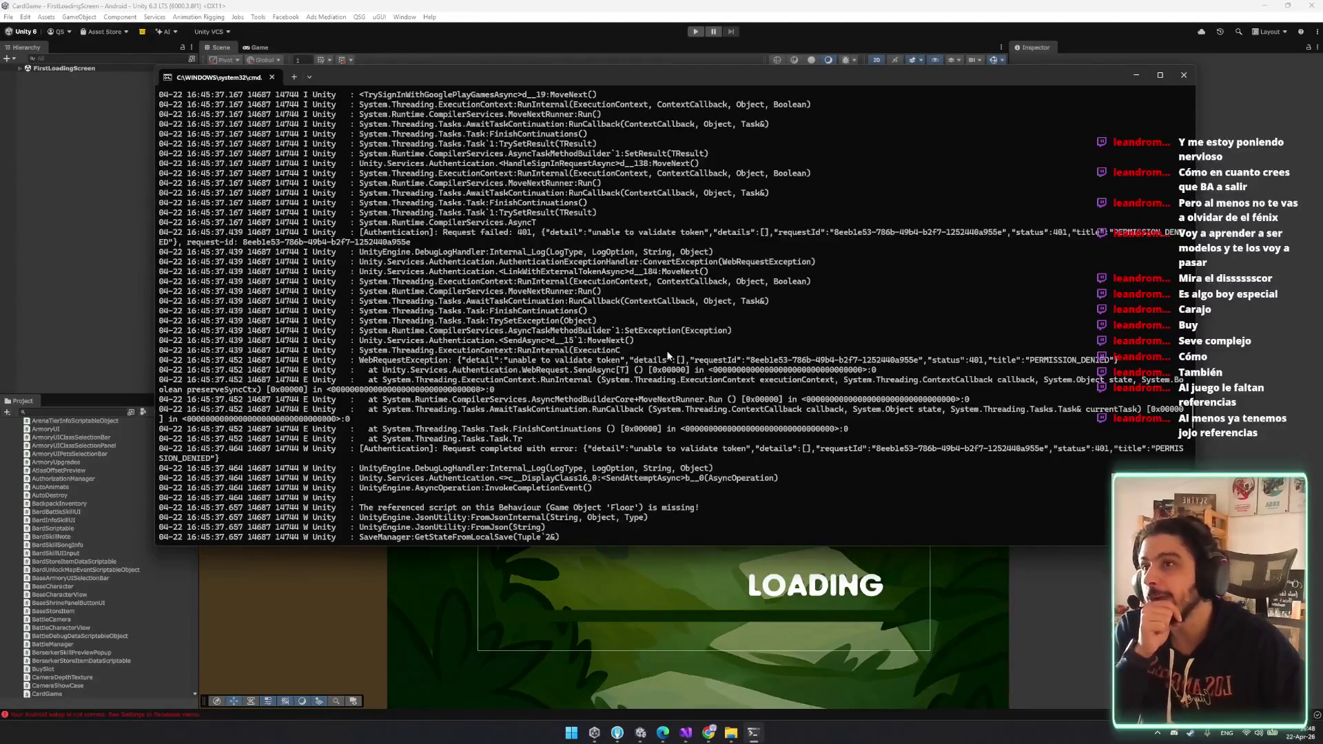
scroll(590, 352, "down", 4)
scroll(590, 352, "down", 6)
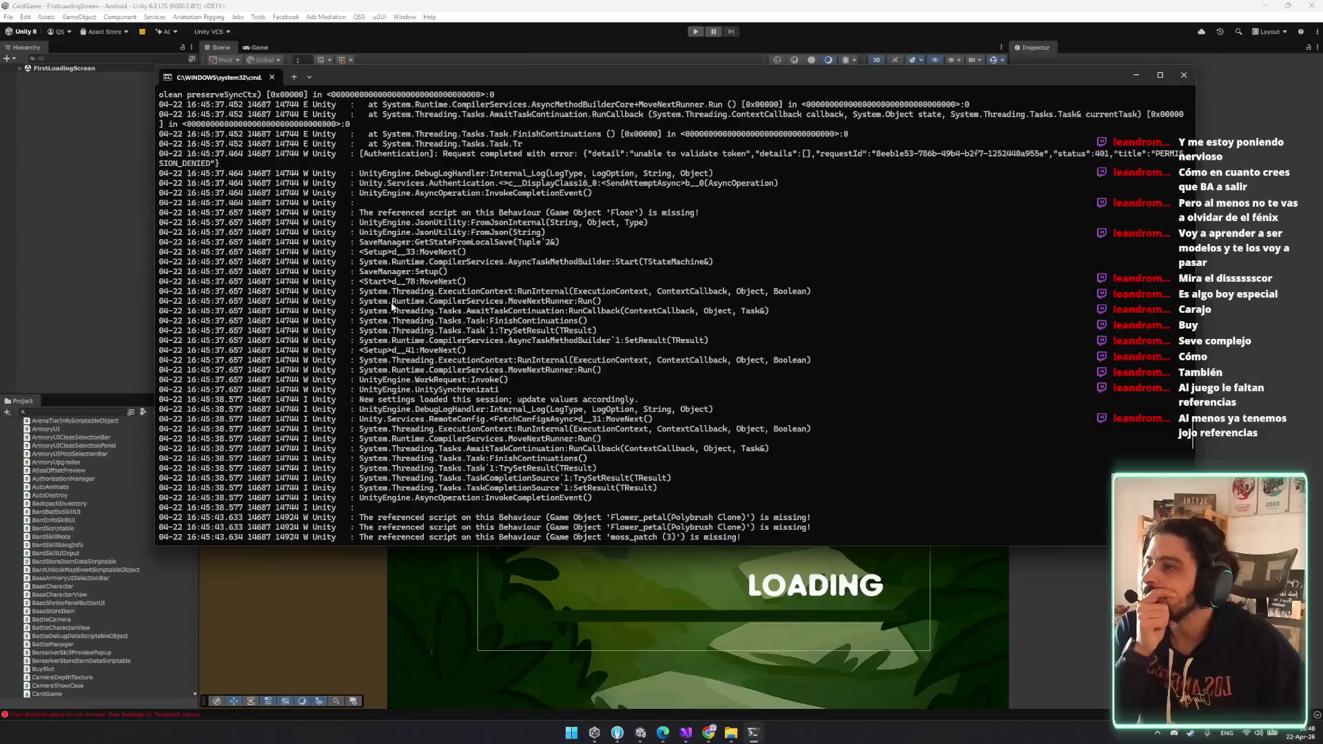
scroll(388, 296, "down", 1)
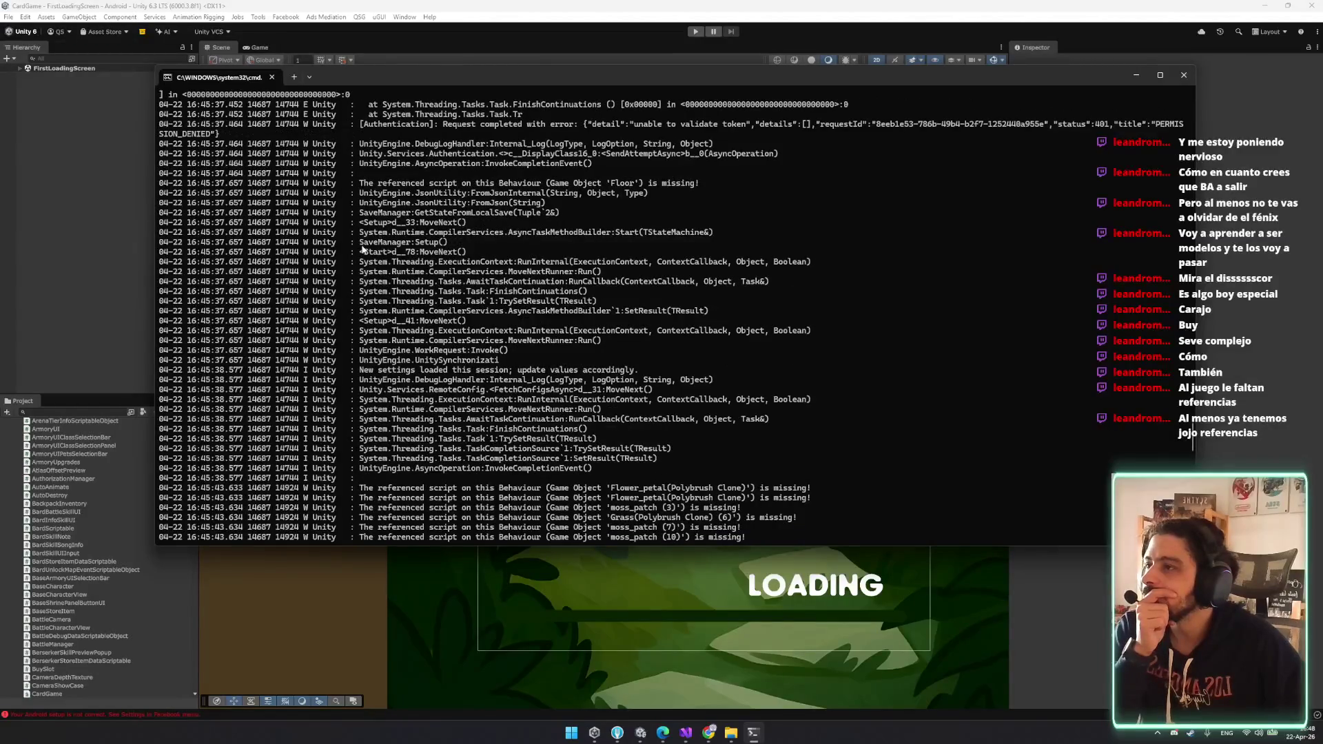
scroll(887, 299, "down", 5)
key("ctrl+c")
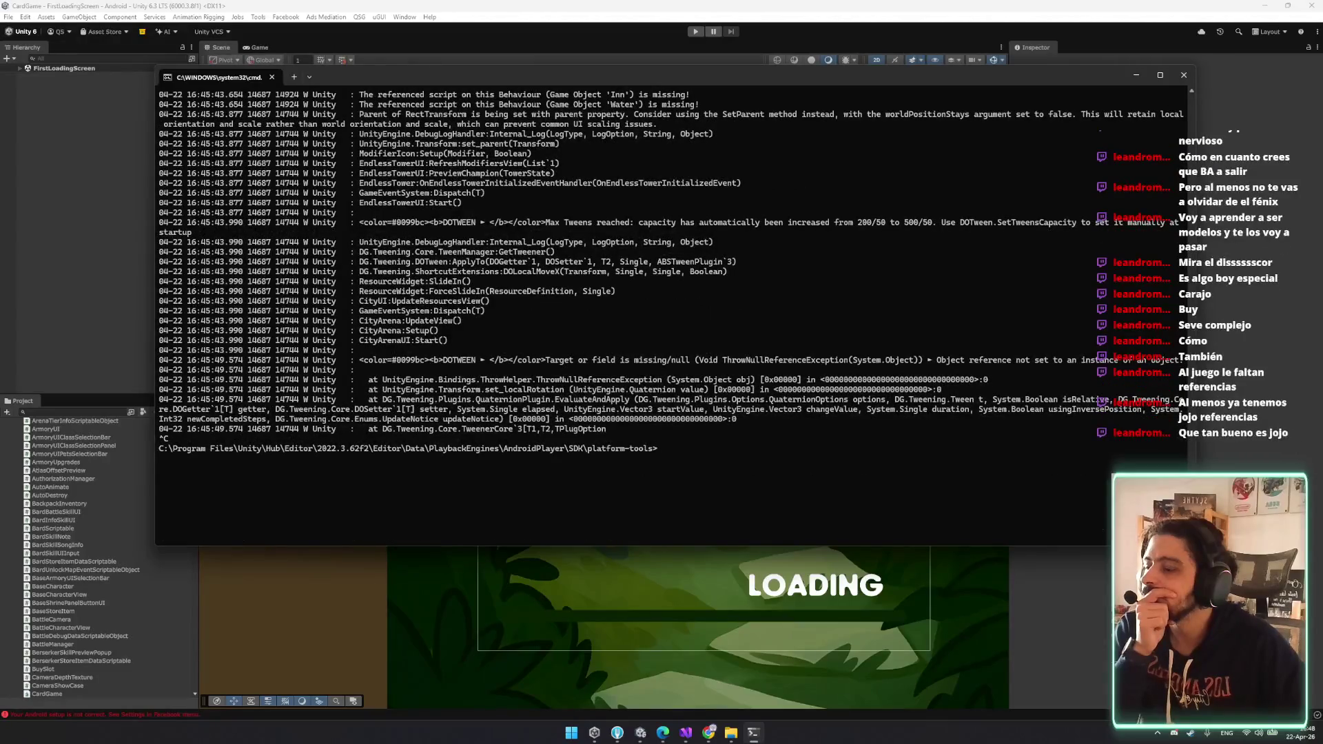
- Widen the terminal window to the left and review the captured log
scroll(670, 307, "up", 7)
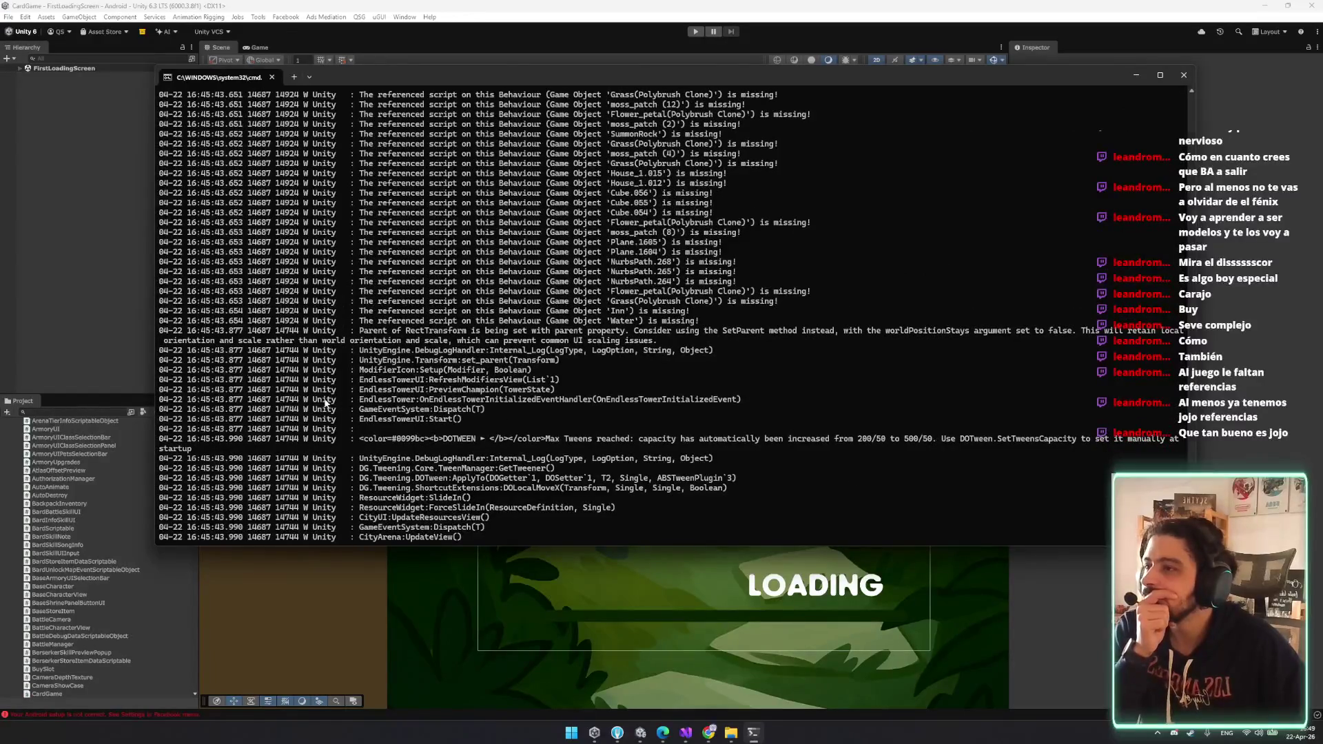
mouse_move(150, 302)
left_mouse_down()
mouse_move(54, 303)
mouse_move(195, 303)
mouse_move(49, 304)
left_mouse_up()
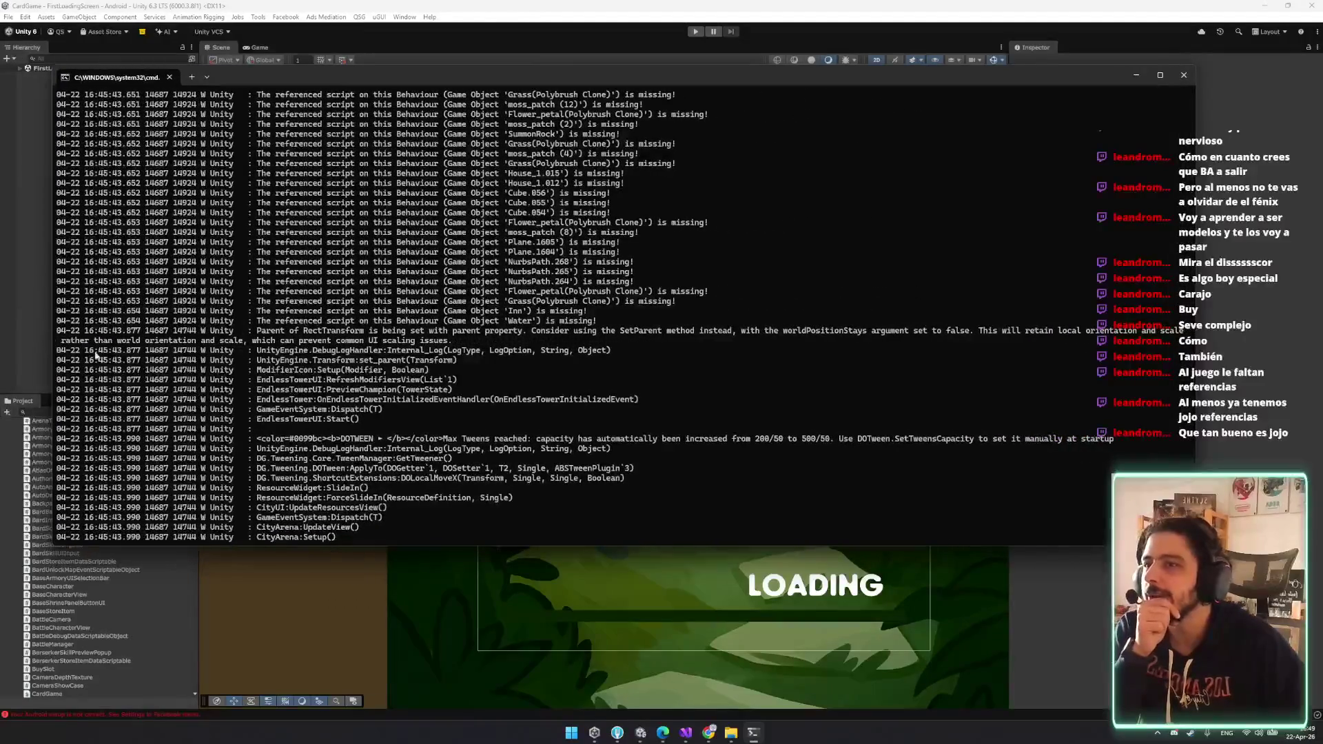
scroll(593, 341, "up", 3)
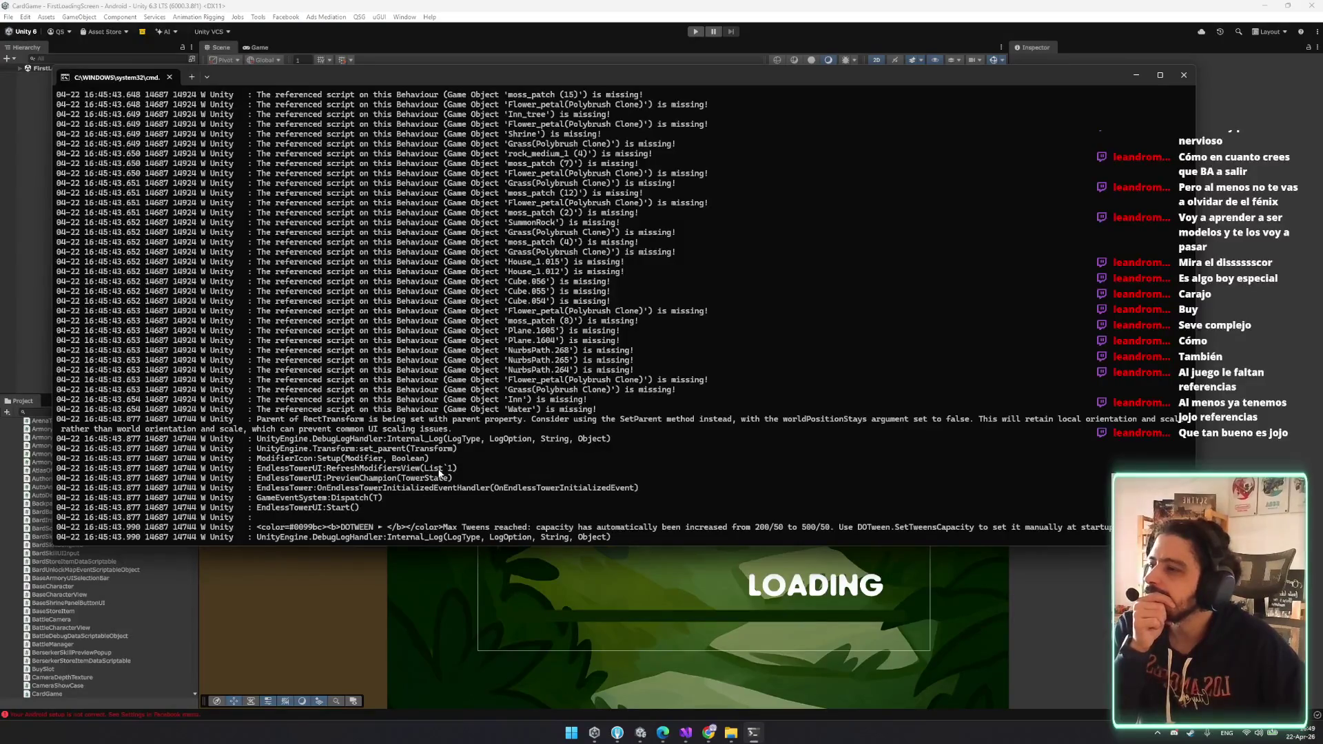
scroll(552, 506, "up", 15)
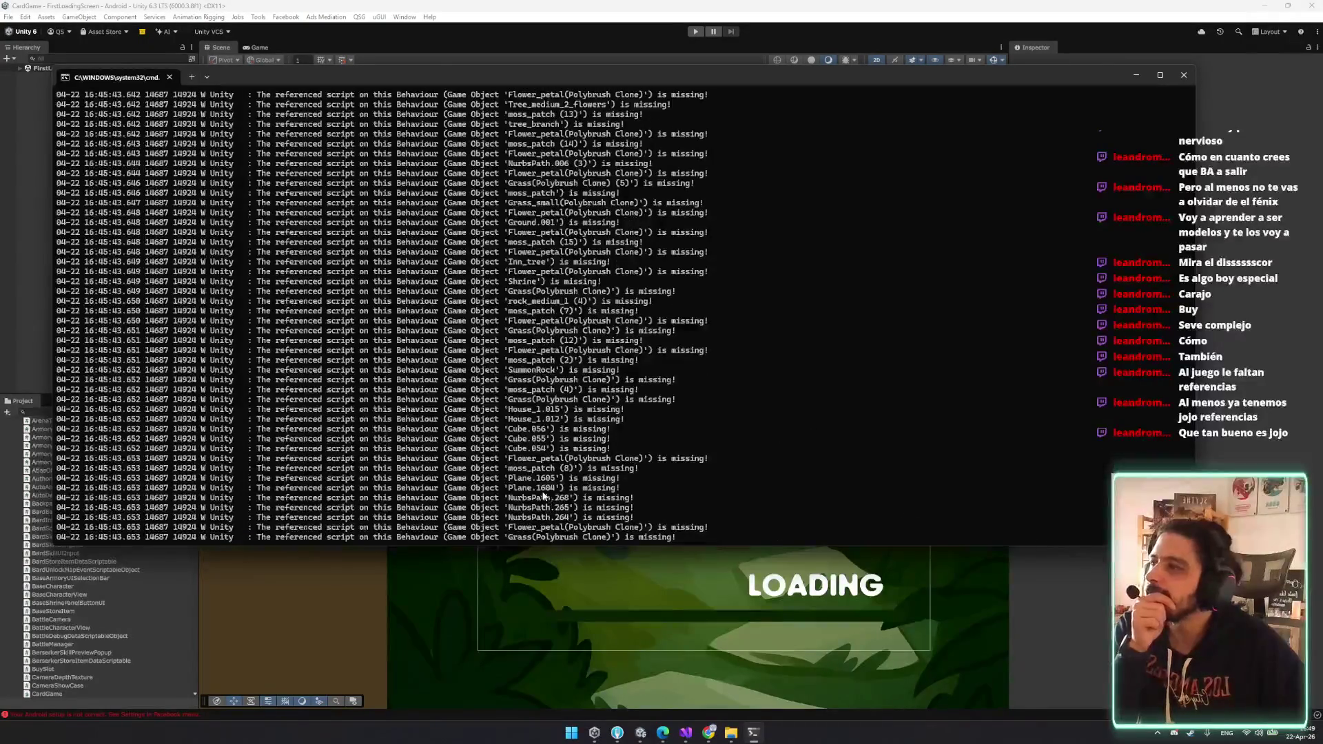
scroll(552, 505, "up", 3)
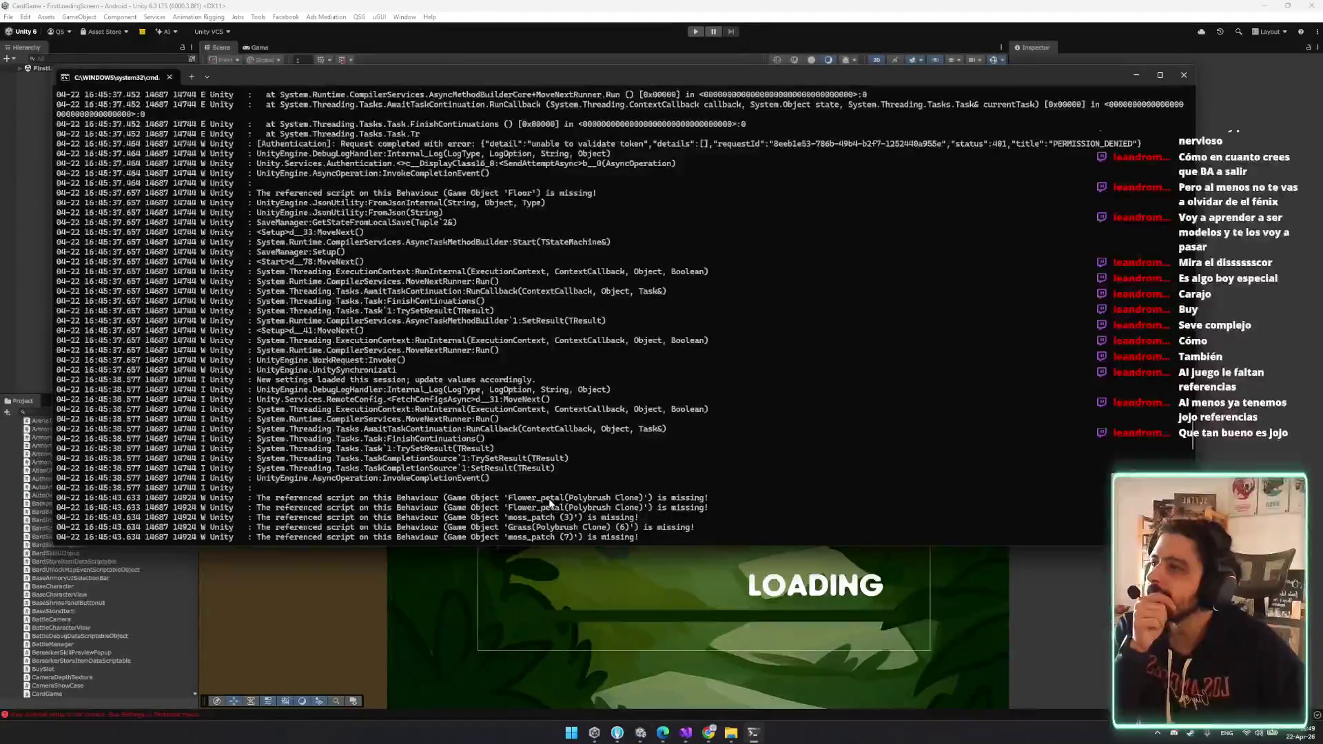
scroll(593, 517, "down", 18)
scroll(598, 524, "down", 15)
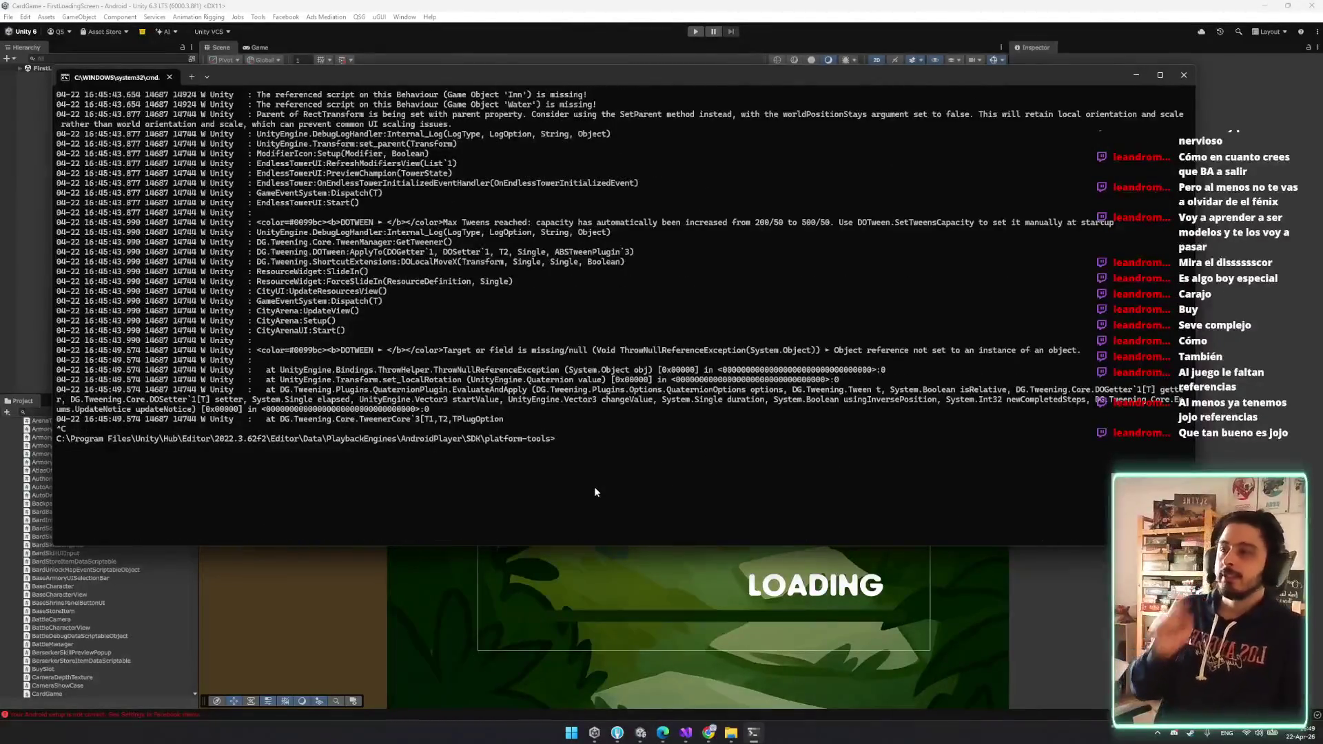
- Run cls and recall 'adb logcat -s Unity' to restart the Unity log
type("cls")
key("Return")
key("Up")
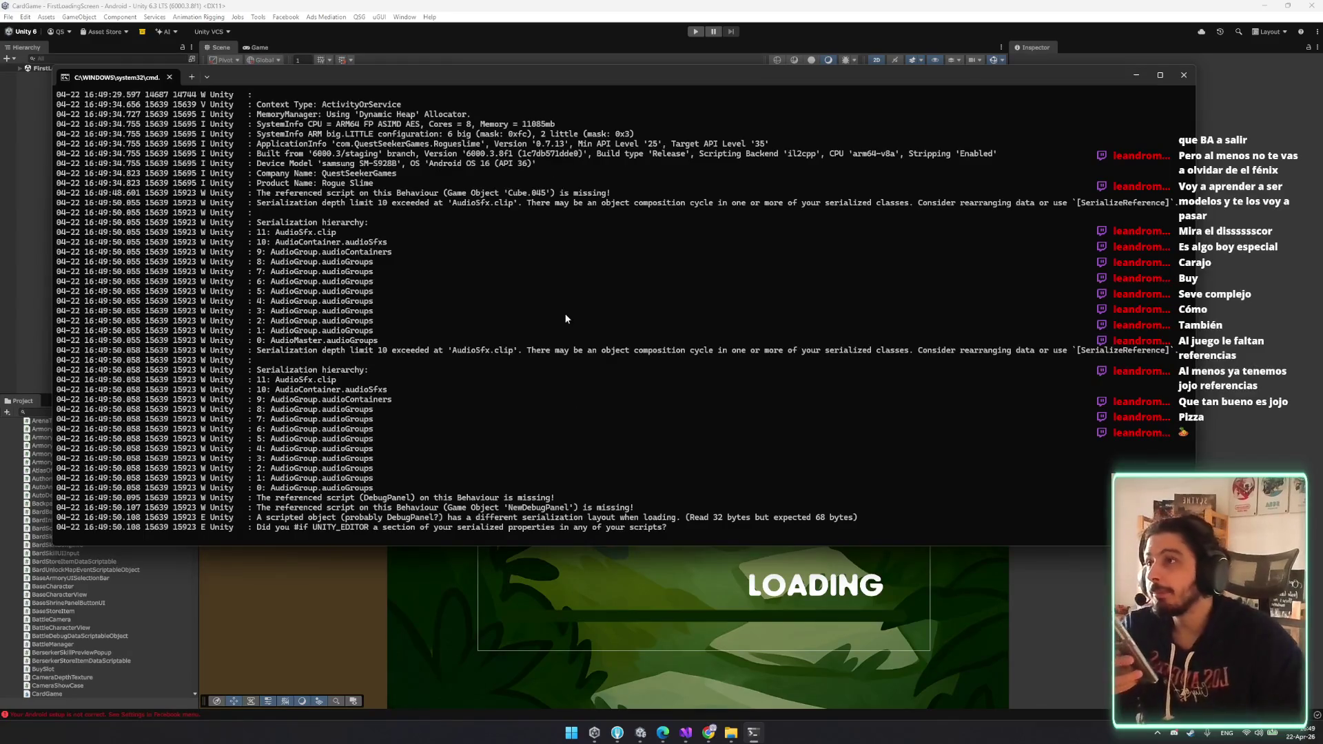
scroll(451, 173, "up", 2)
- Select the package name com.QuestSeekerGames.Rogueslime in the new log output
left_click_drag(434, 203, 486, 214)
left_click(475, 214)
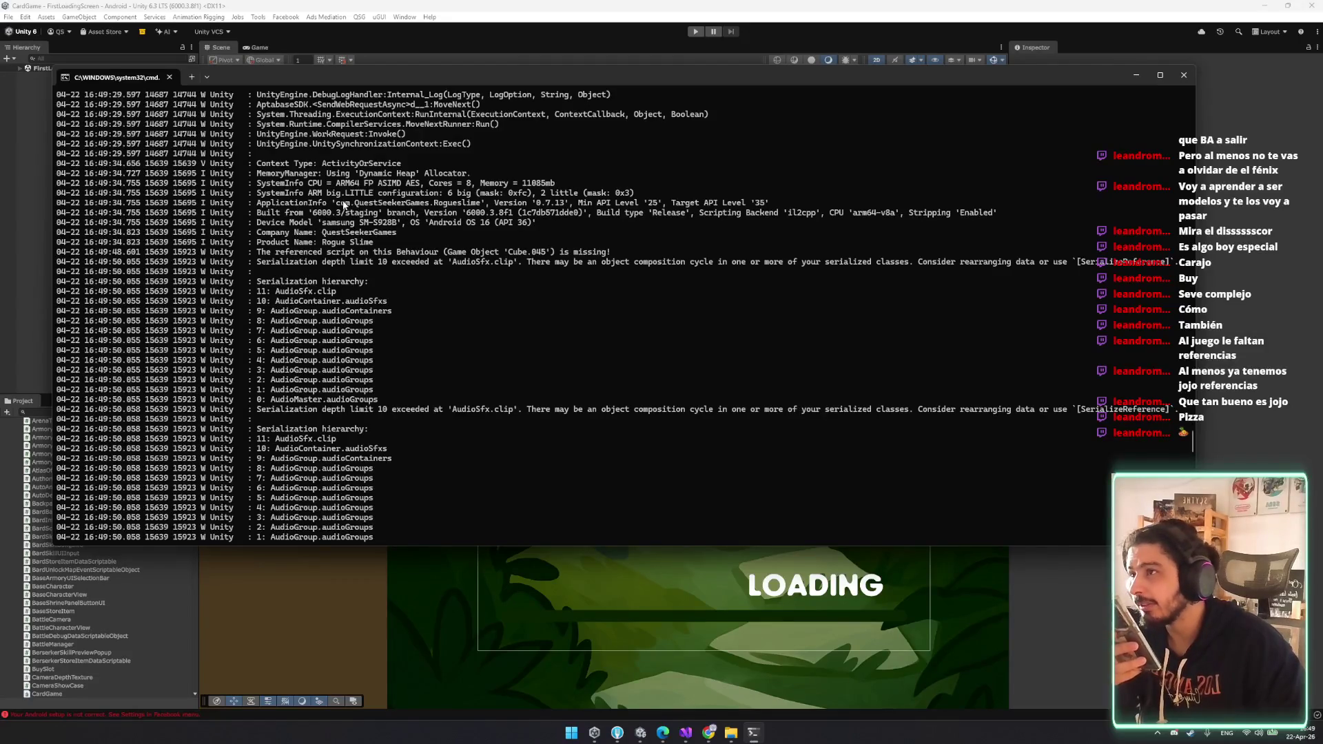
left_click_drag(336, 204, 480, 209)
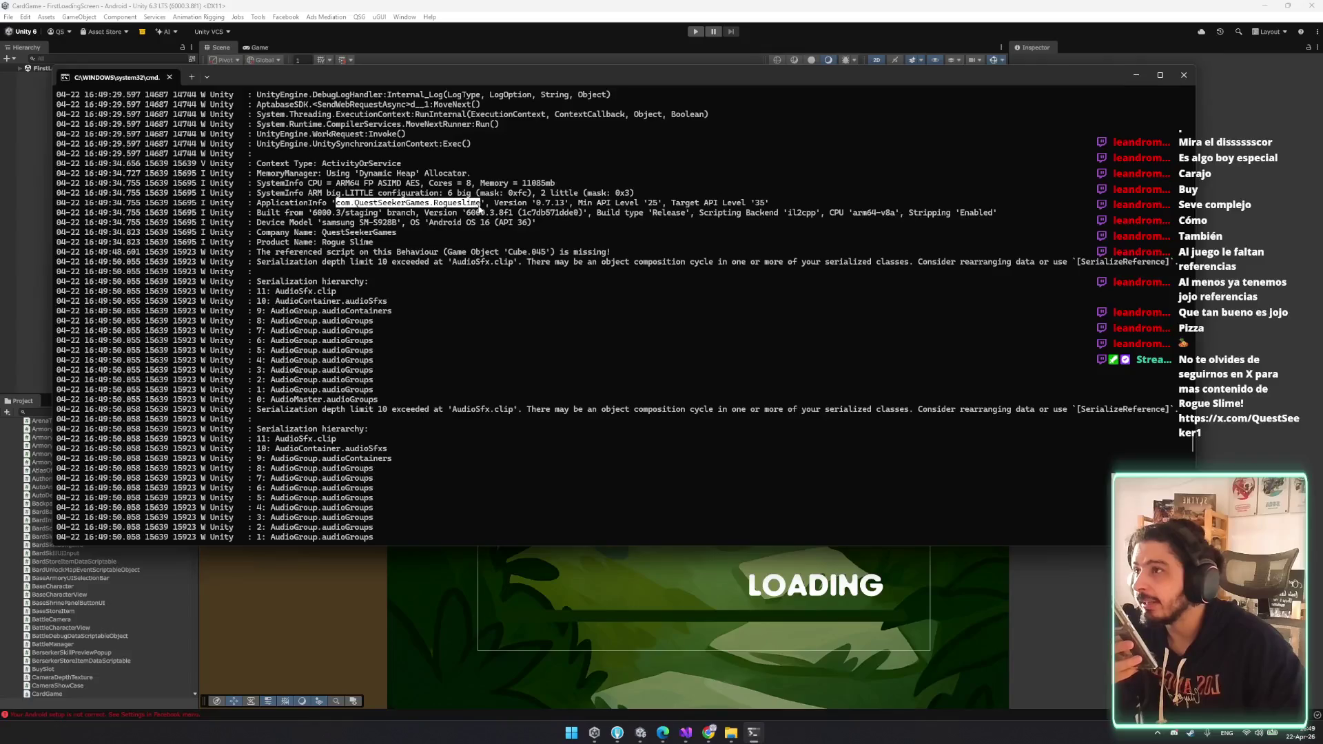
key("ctrl+c")
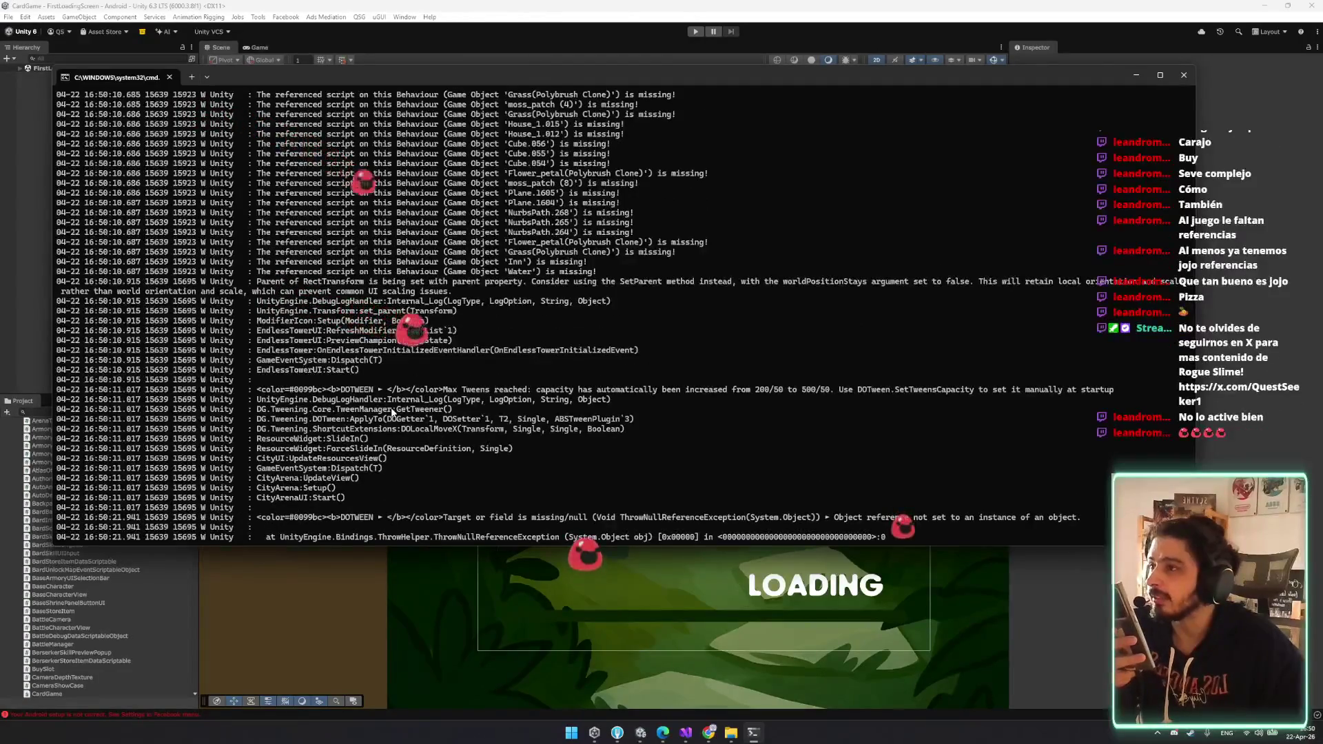
- Scroll back up the log to inspect the 'SignIn is successful' message and following lines
scroll(386, 413, "up", 15)
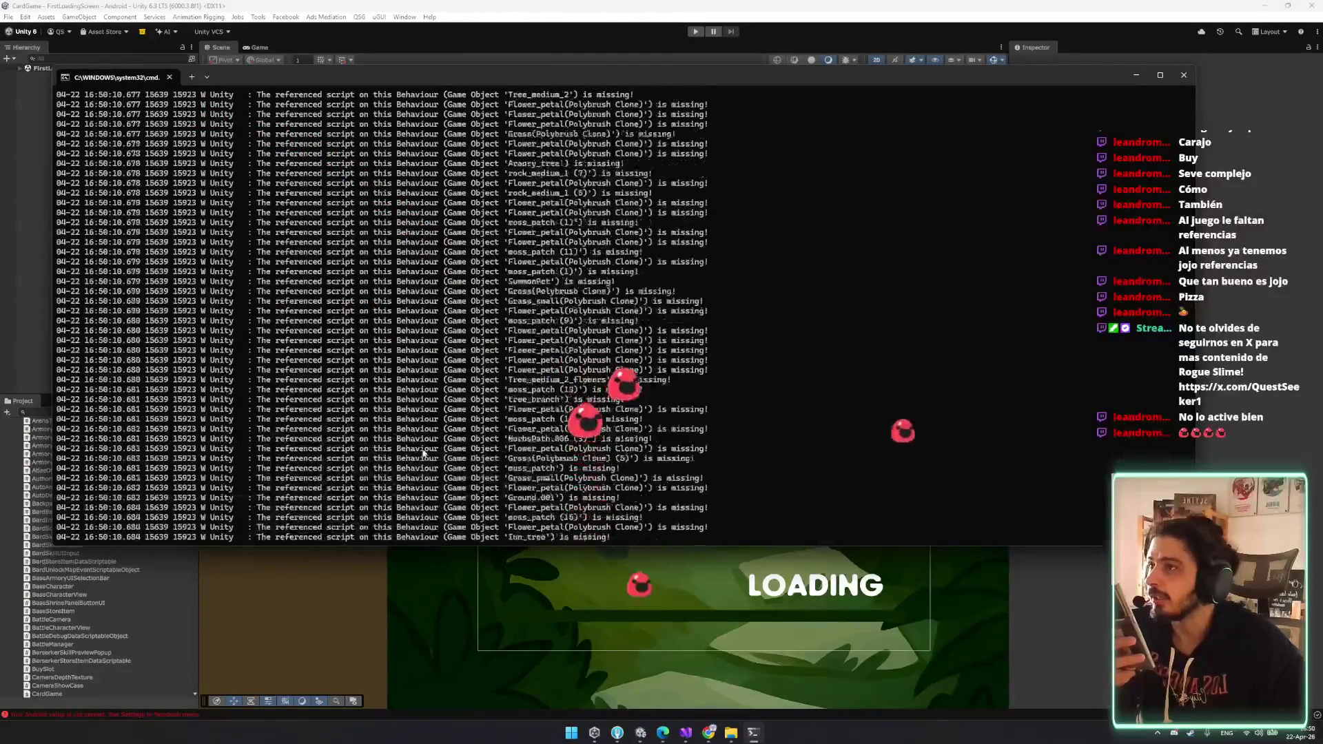
scroll(422, 453, "up", 15)
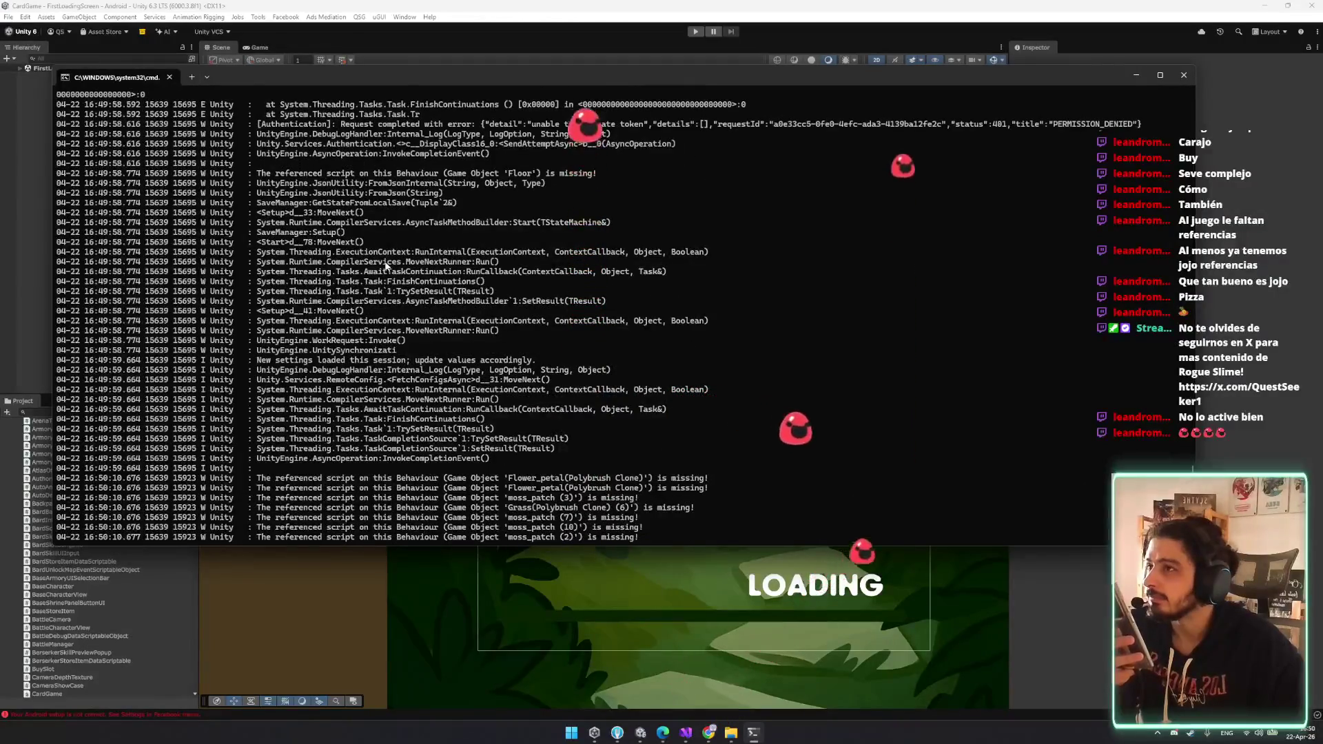
scroll(386, 265, "up", 5)
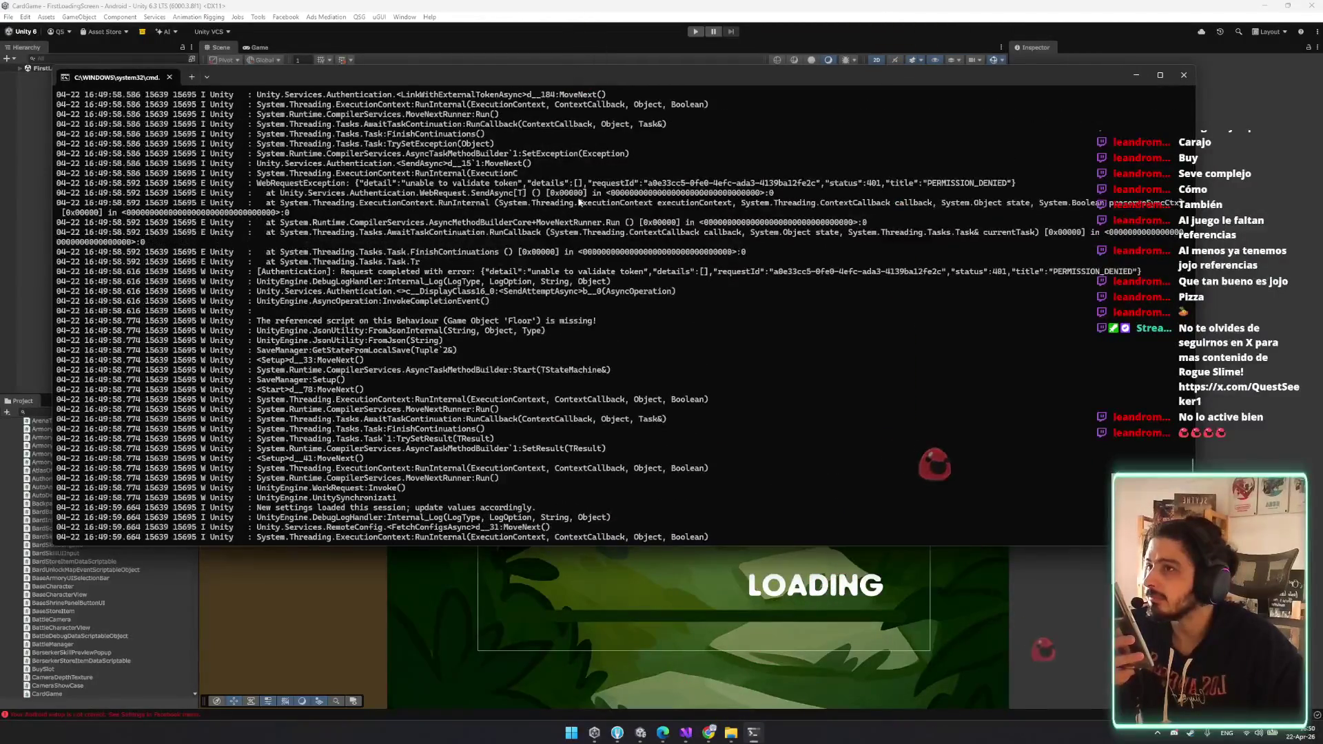
scroll(392, 224, "up", 4)
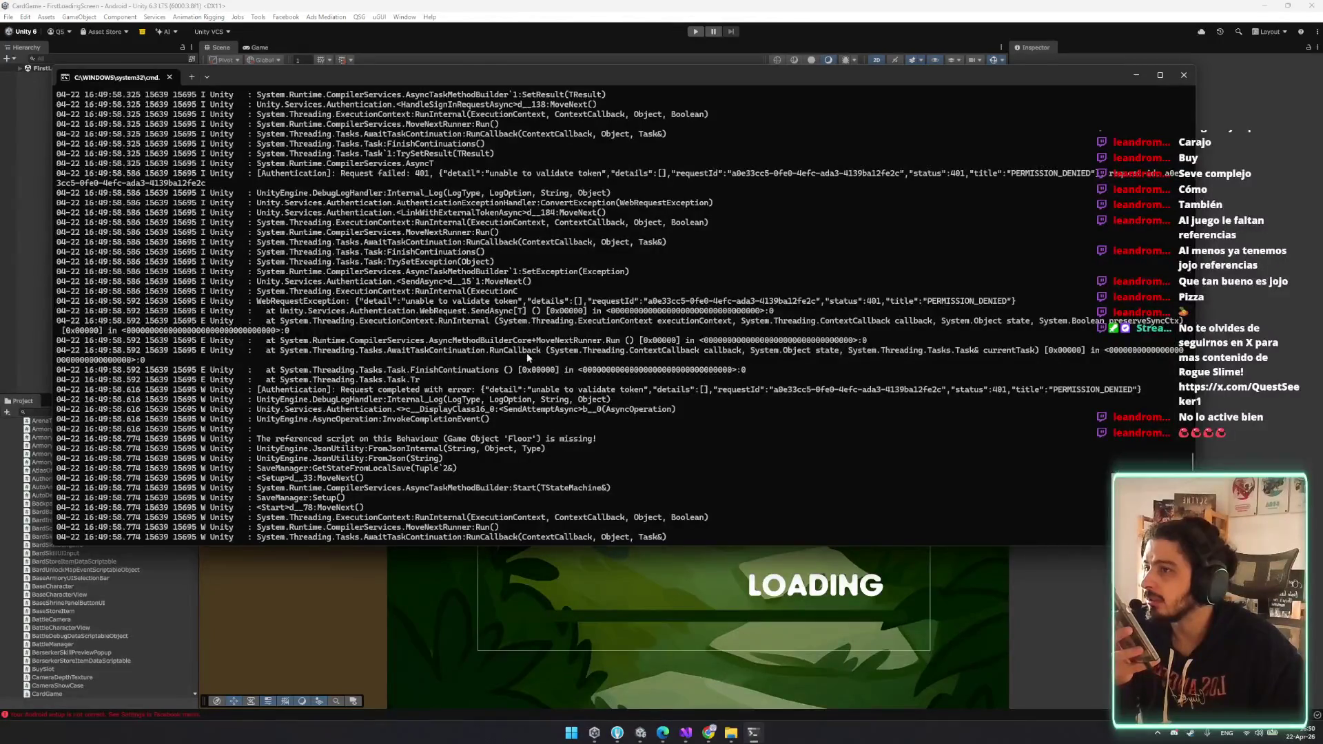
scroll(509, 354, "up", 1)
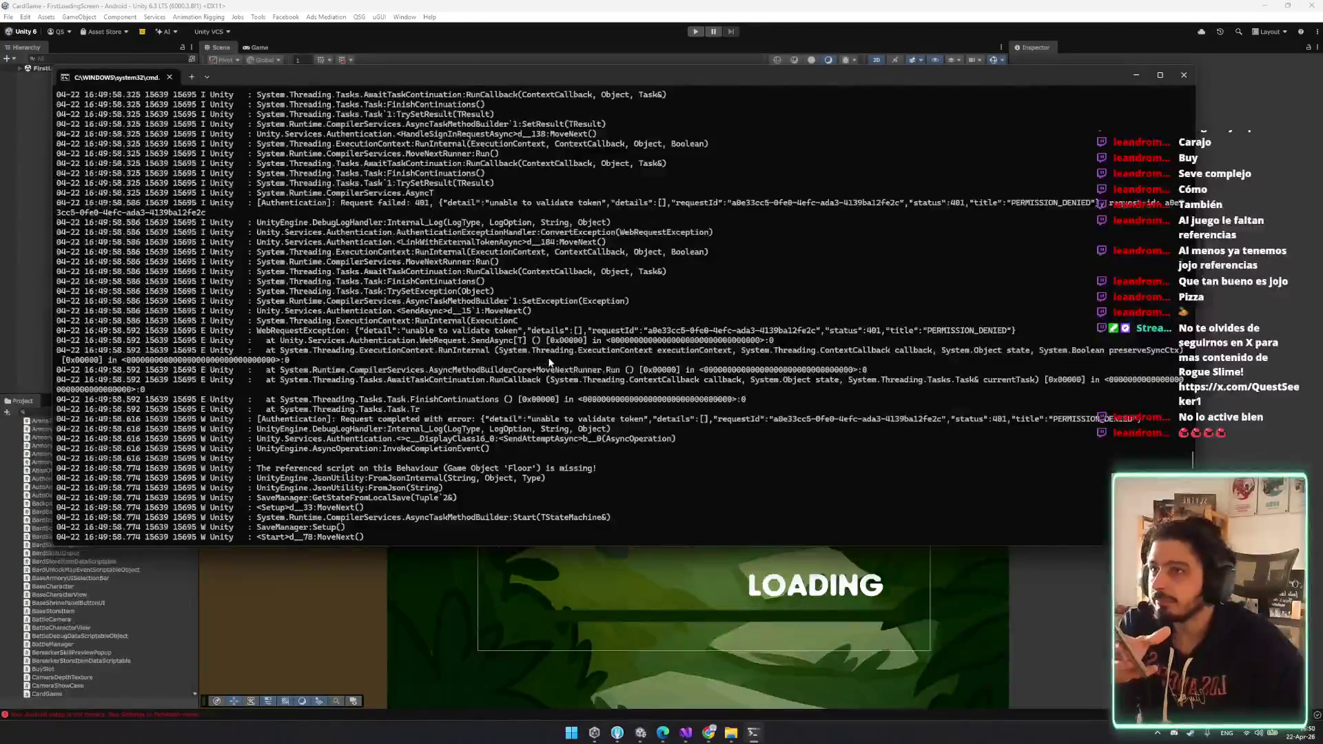
scroll(549, 362, "up", 2)
scroll(557, 374, "up", 2)
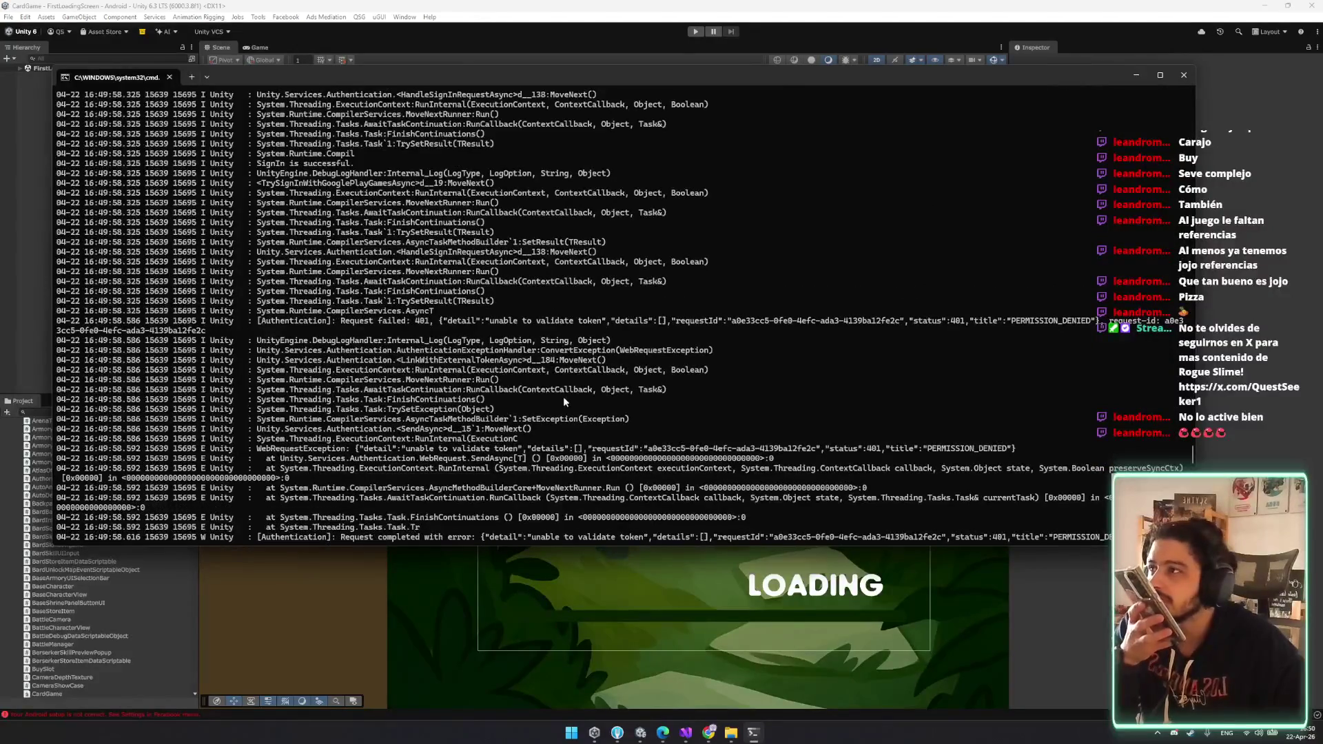
scroll(564, 401, "up", 1)
left_click_drag(280, 194, 357, 196)
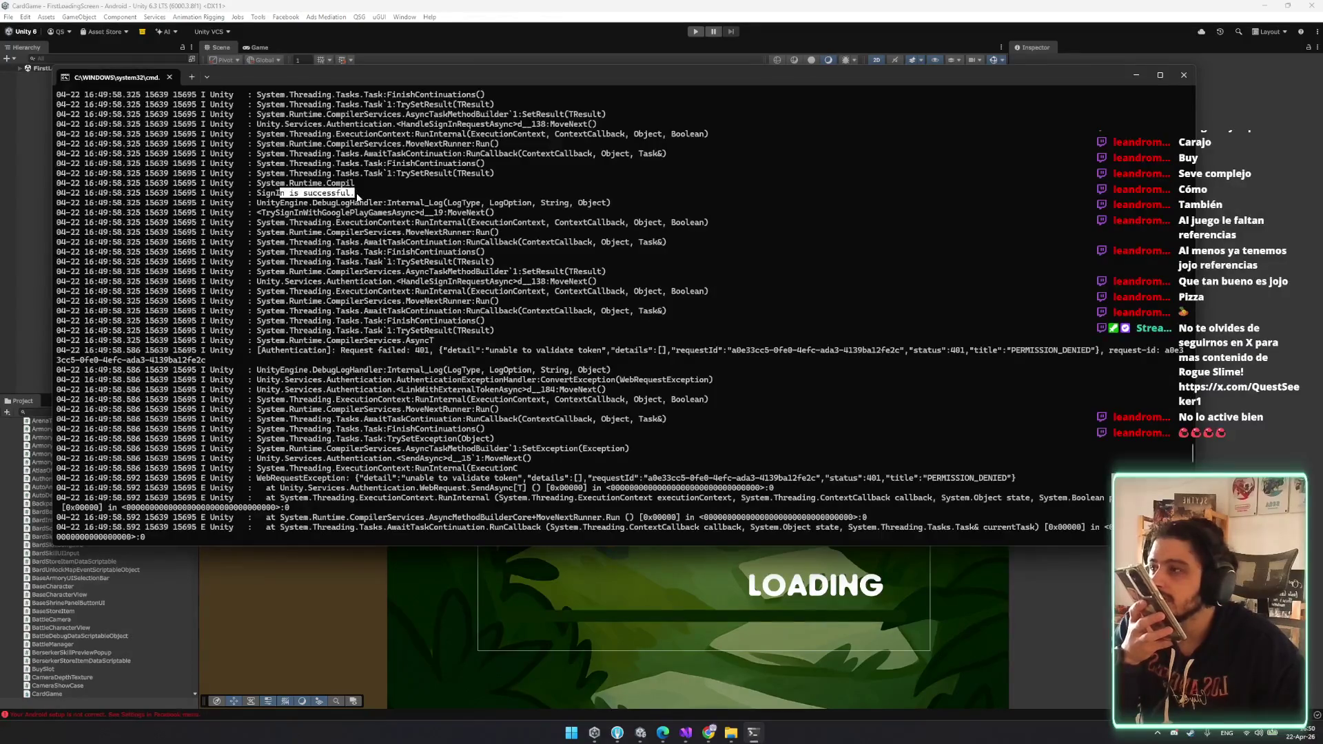
left_click_drag(356, 196, 422, 252)
left_click(428, 279)
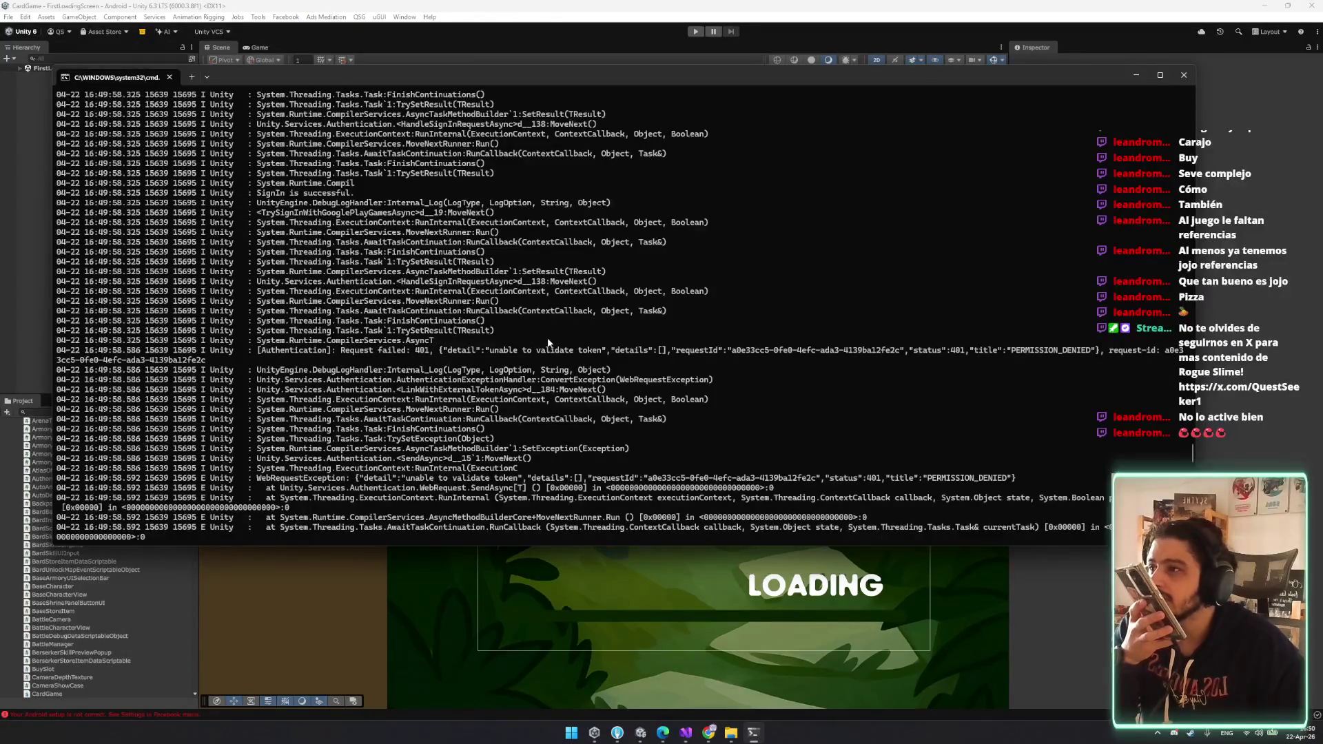
- Inspect the PERMISSION_DENIED error and its 'unable to validate token' detail
scroll(498, 321, "down", 1)
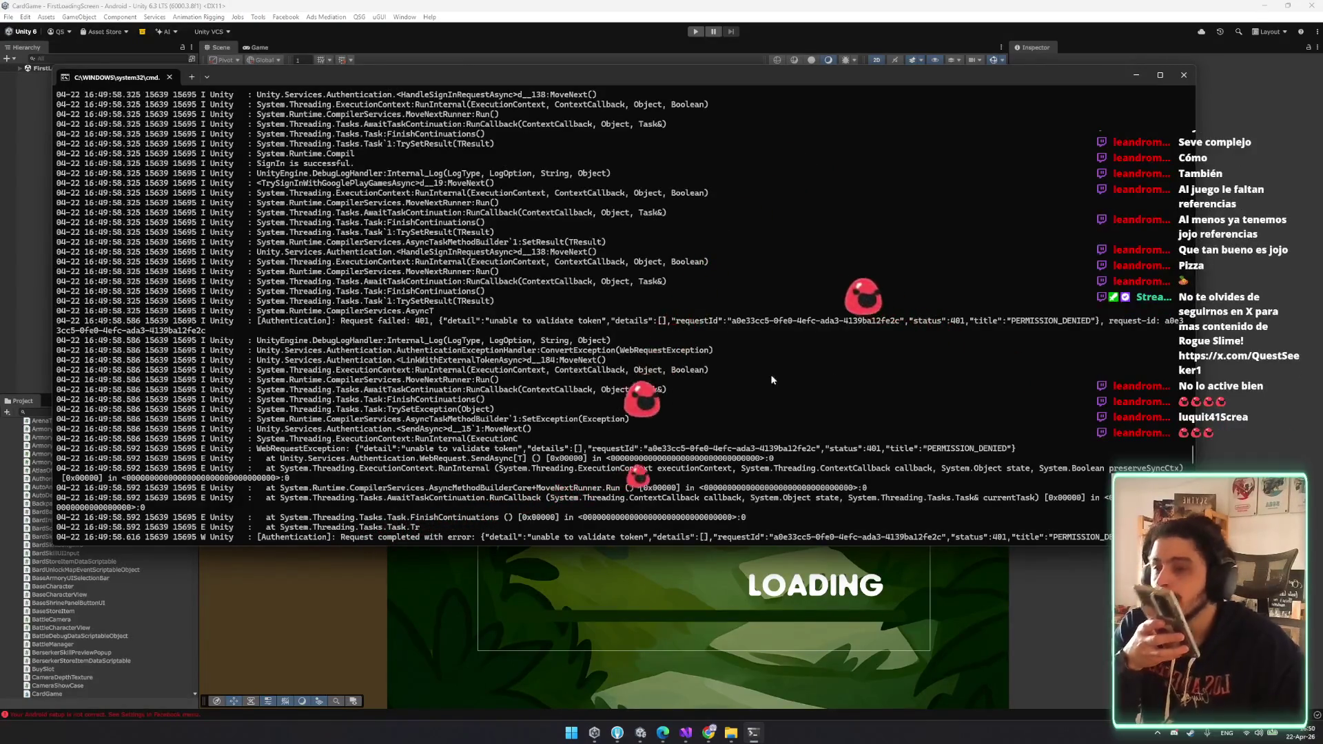
double_click(1029, 321)
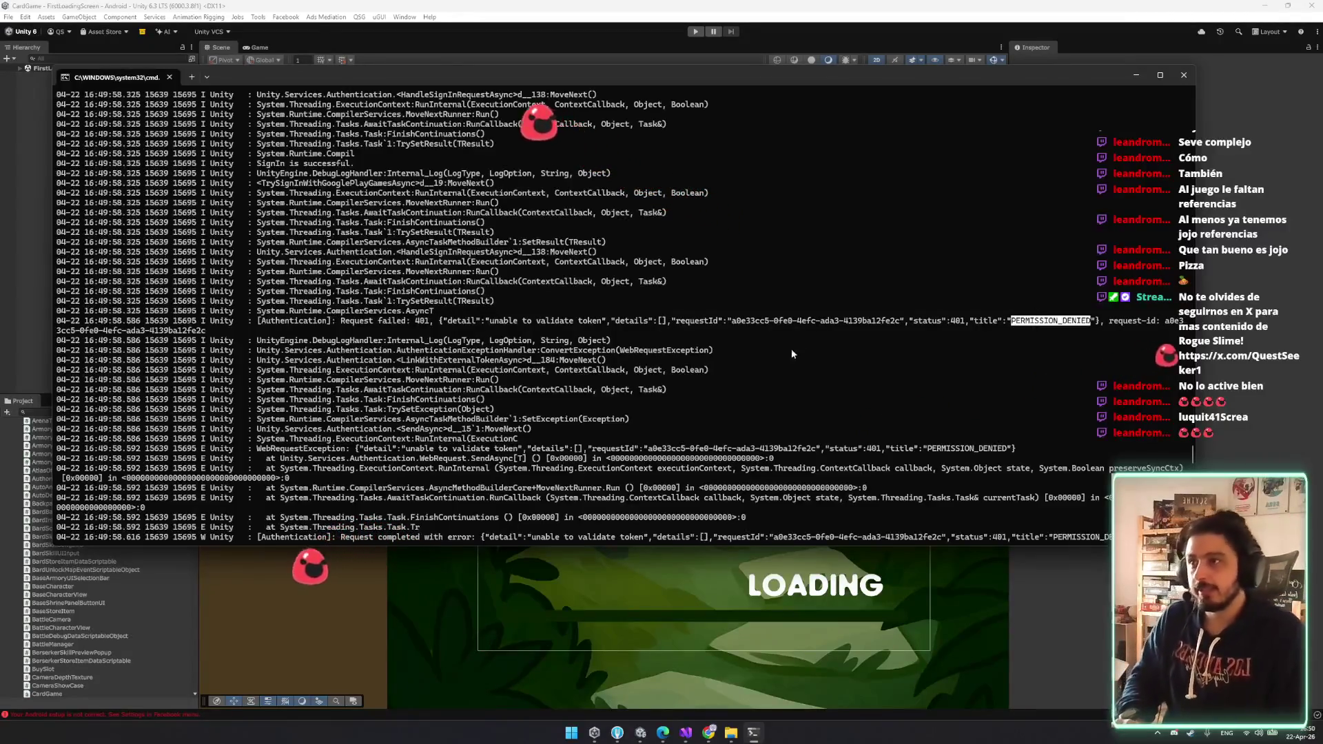
mouse_move(499, 320)
left_mouse_down()
mouse_move(888, 323)
mouse_move(889, 334)
left_mouse_up()
left_click(1004, 322)
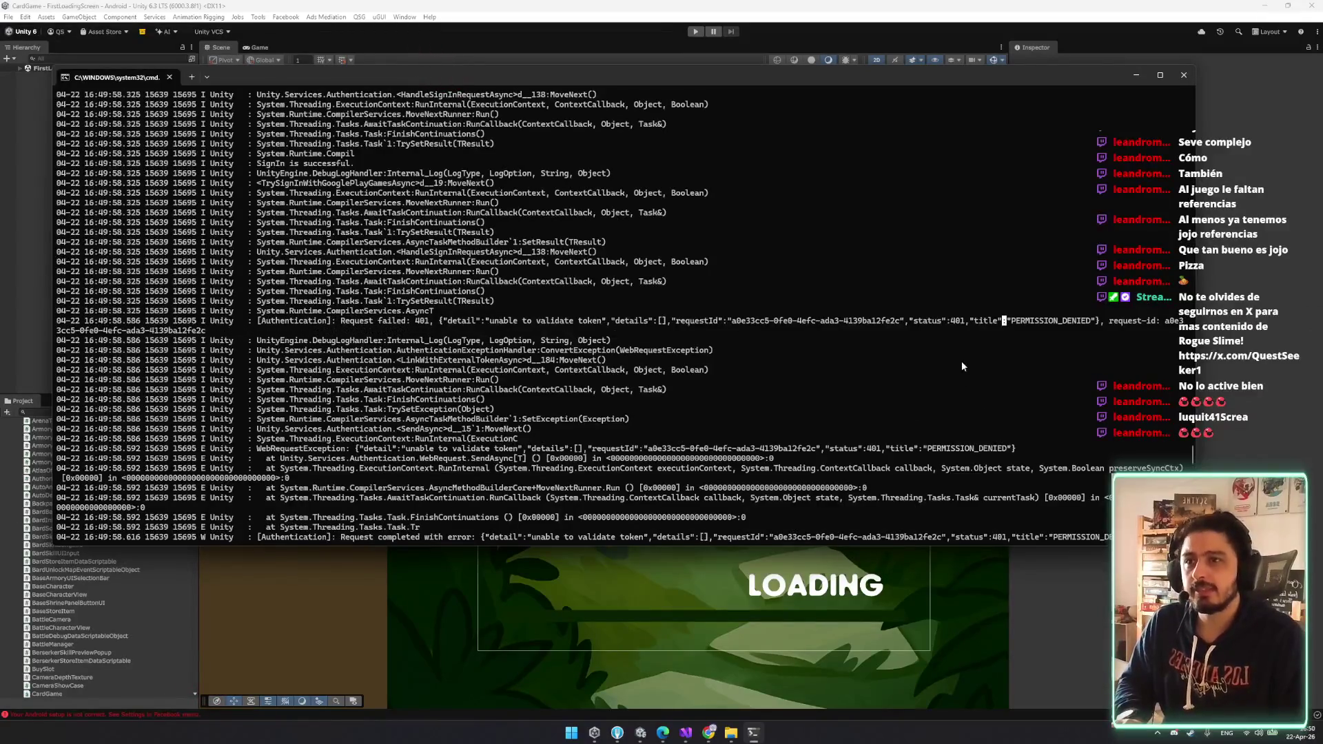
left_click_drag(1013, 322, 1092, 322)
- Stop the logcat stream and clear the terminal with cls
key("ctrl+c")
key("ctrl+c")
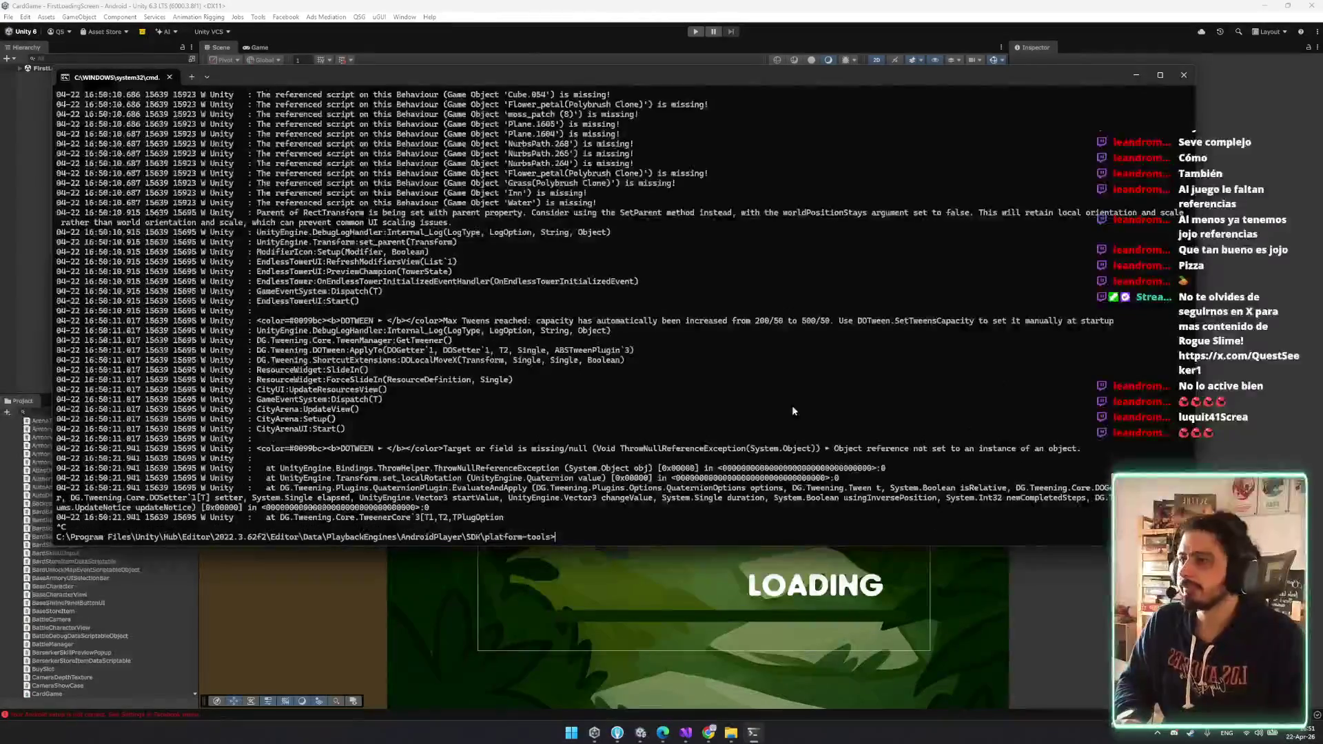
type("cls")
key("Return")
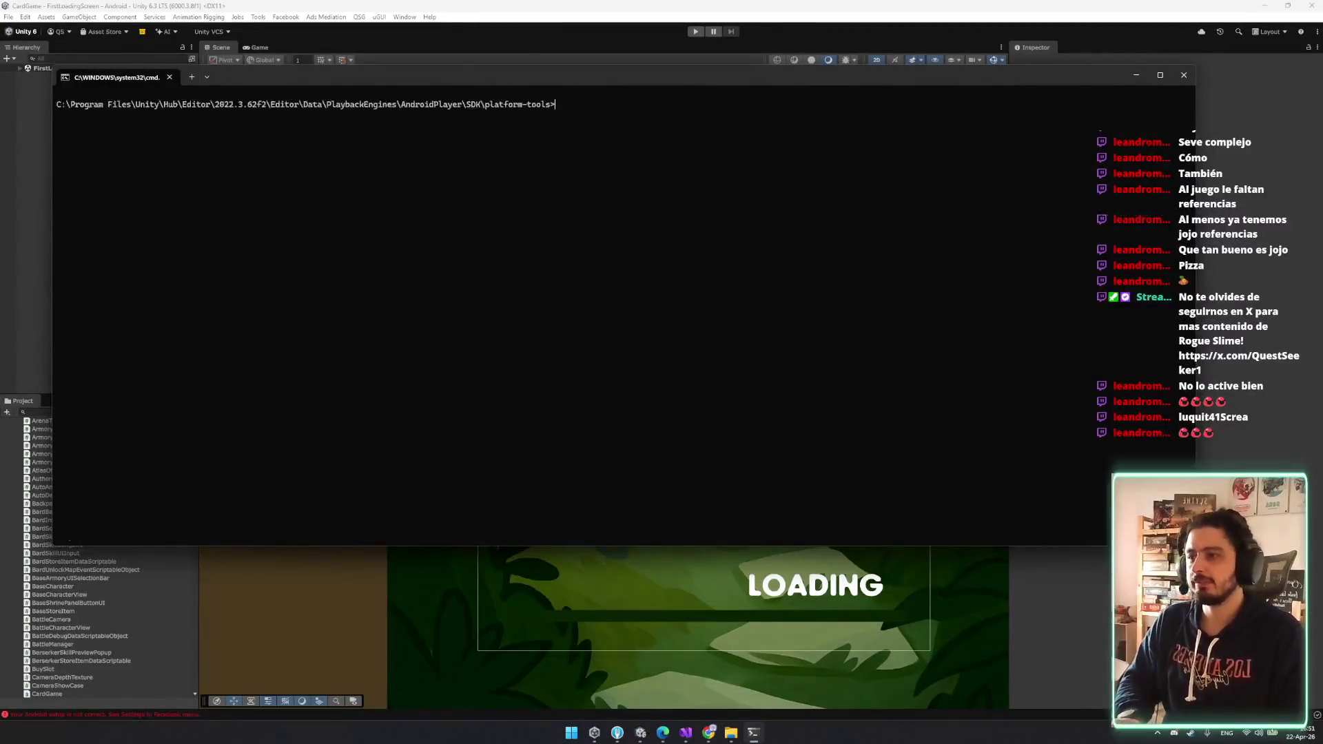
- Filter the Android docs side navigation for PERMISSION_DENIED
left_click(640, 733)
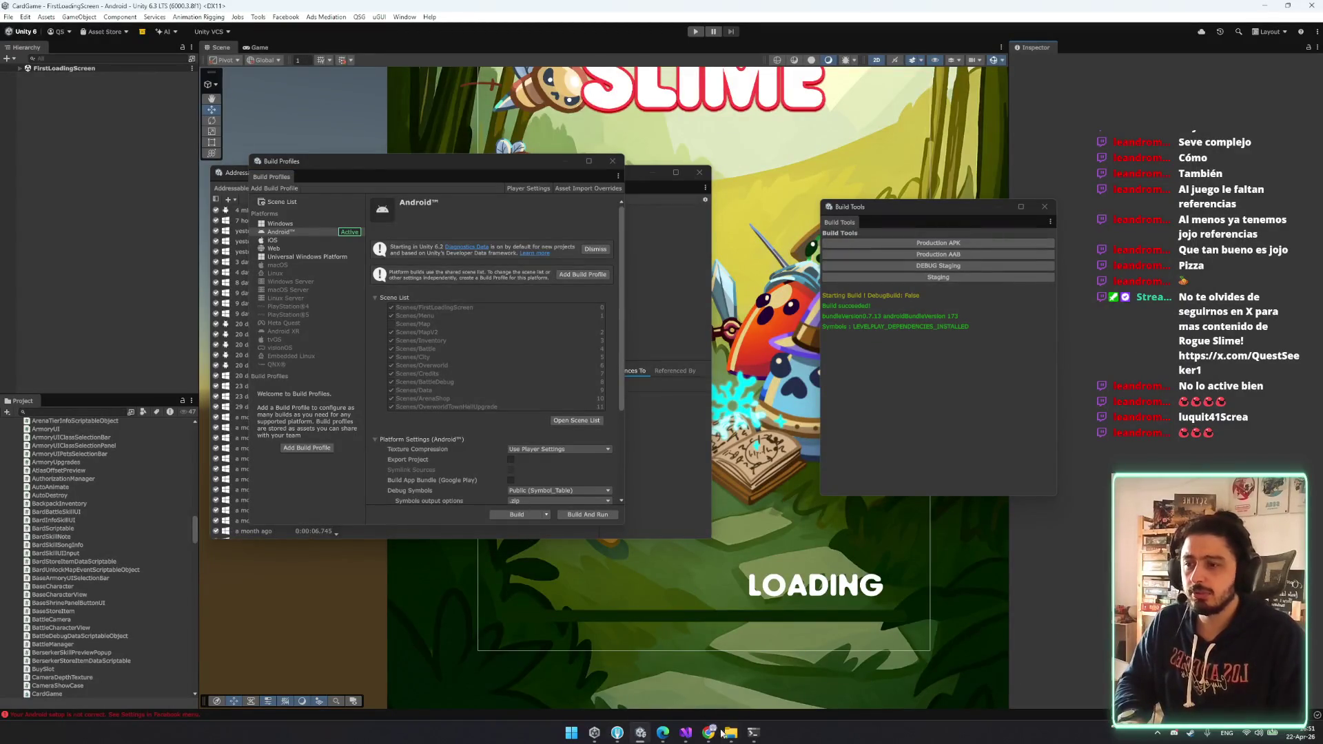
mouse_move(661, 736)
left_click(613, 679)
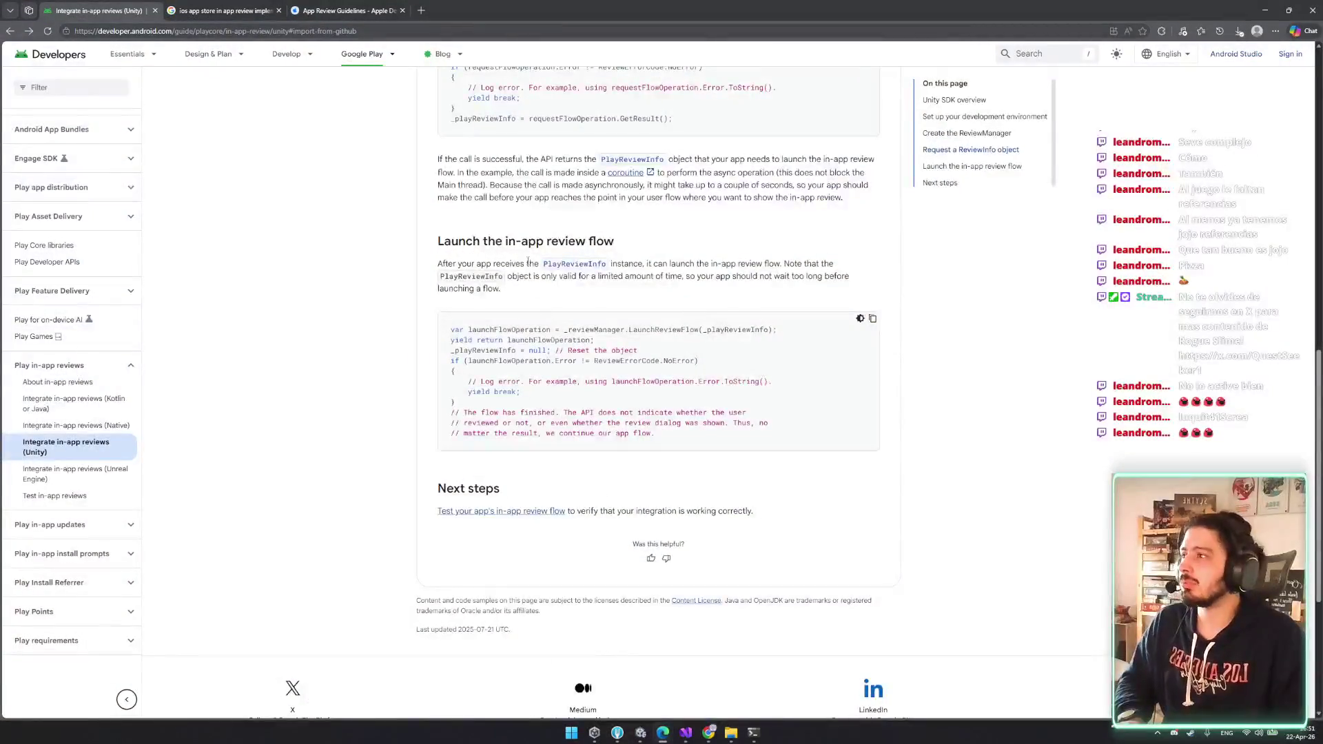
scroll(359, 260, "up", 7)
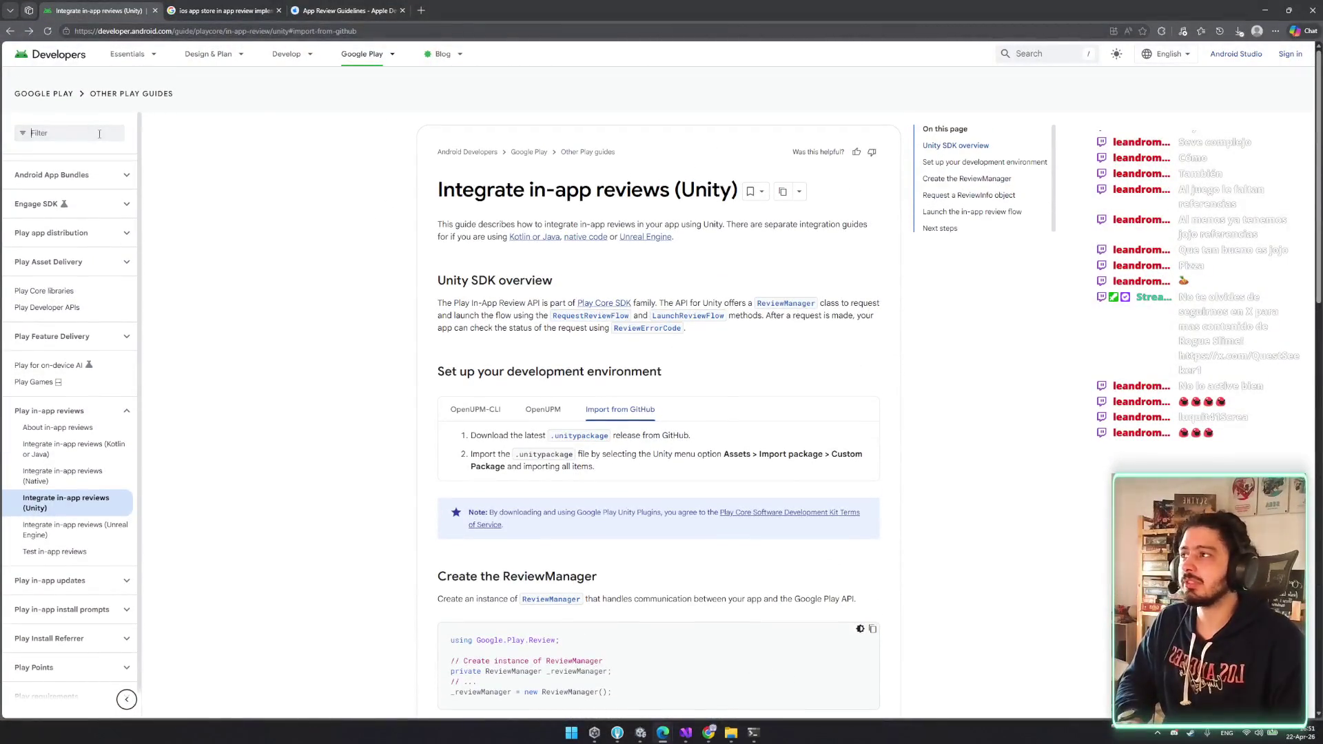
left_click(102, 131)
key("ctrl+v")
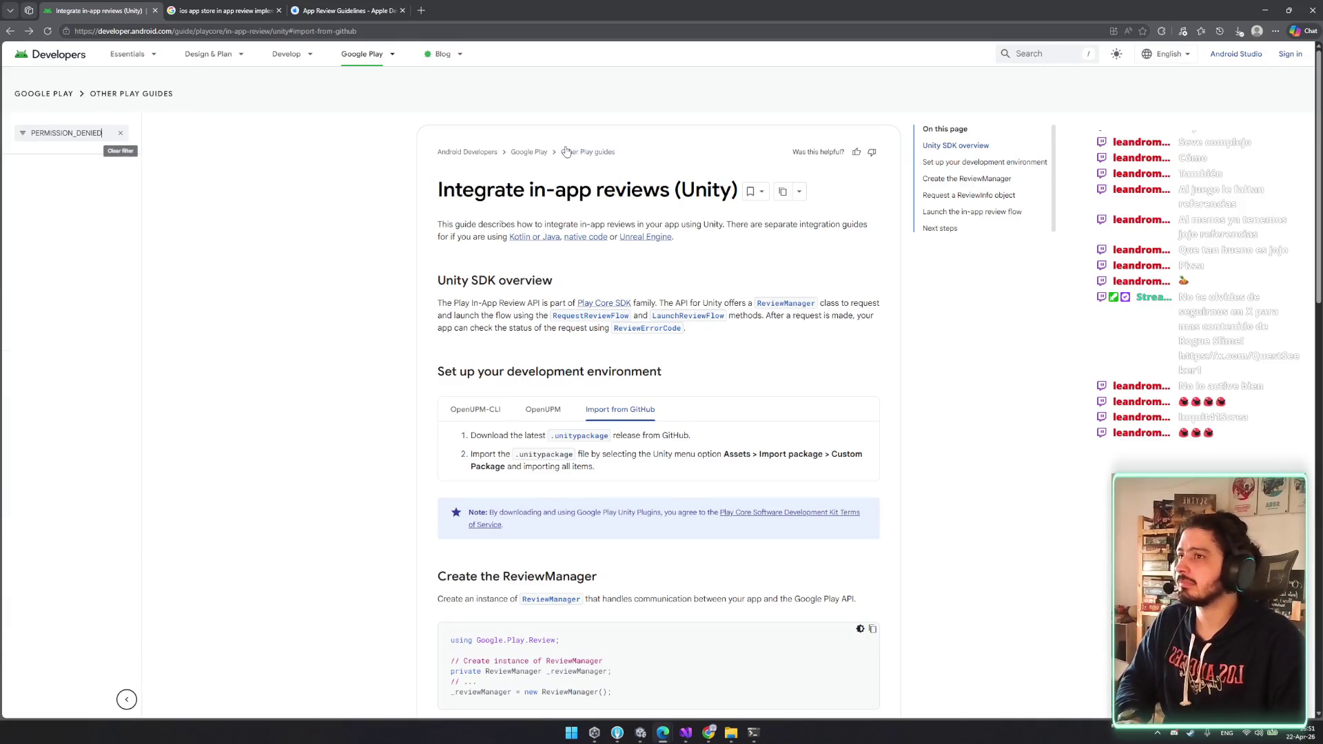
- Run a site-wide Android docs search for PERMISSION_DENIED
left_click(1037, 54)
key("ctrl+v")
key("Return")
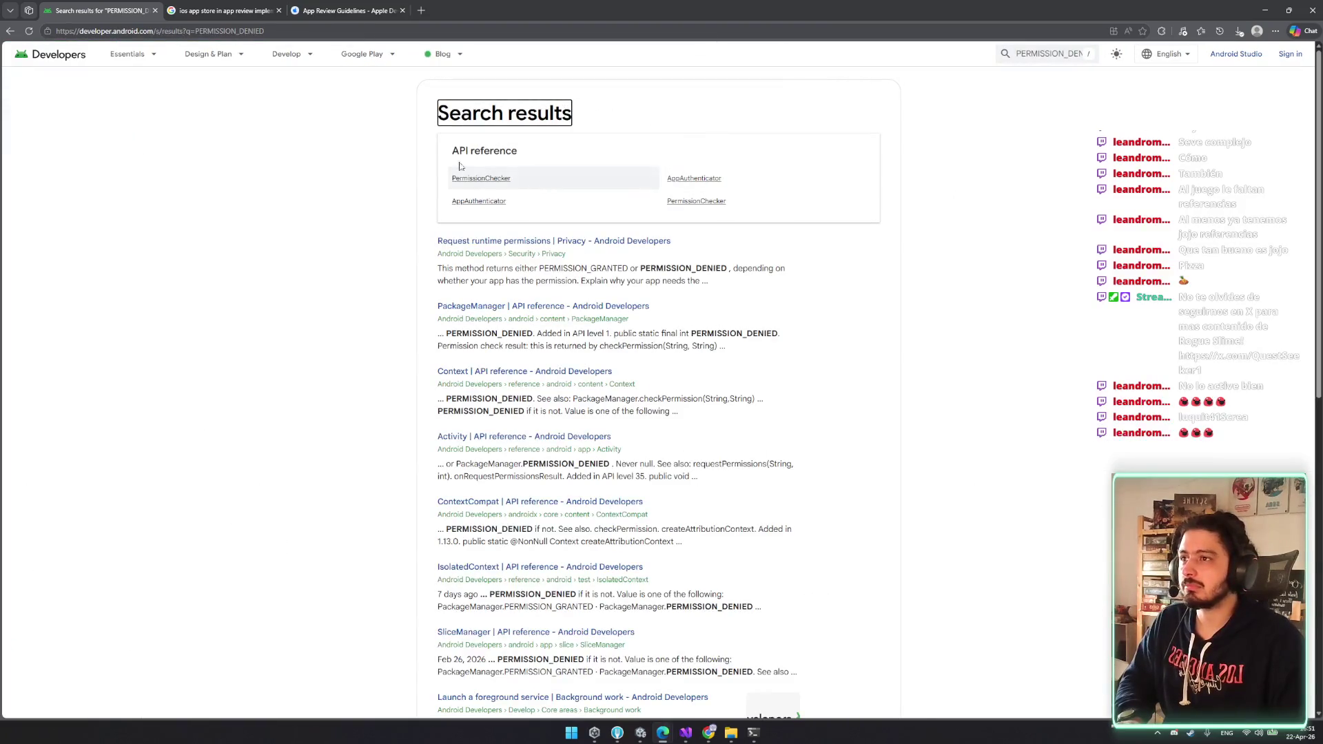
scroll(479, 170, "down", 3)
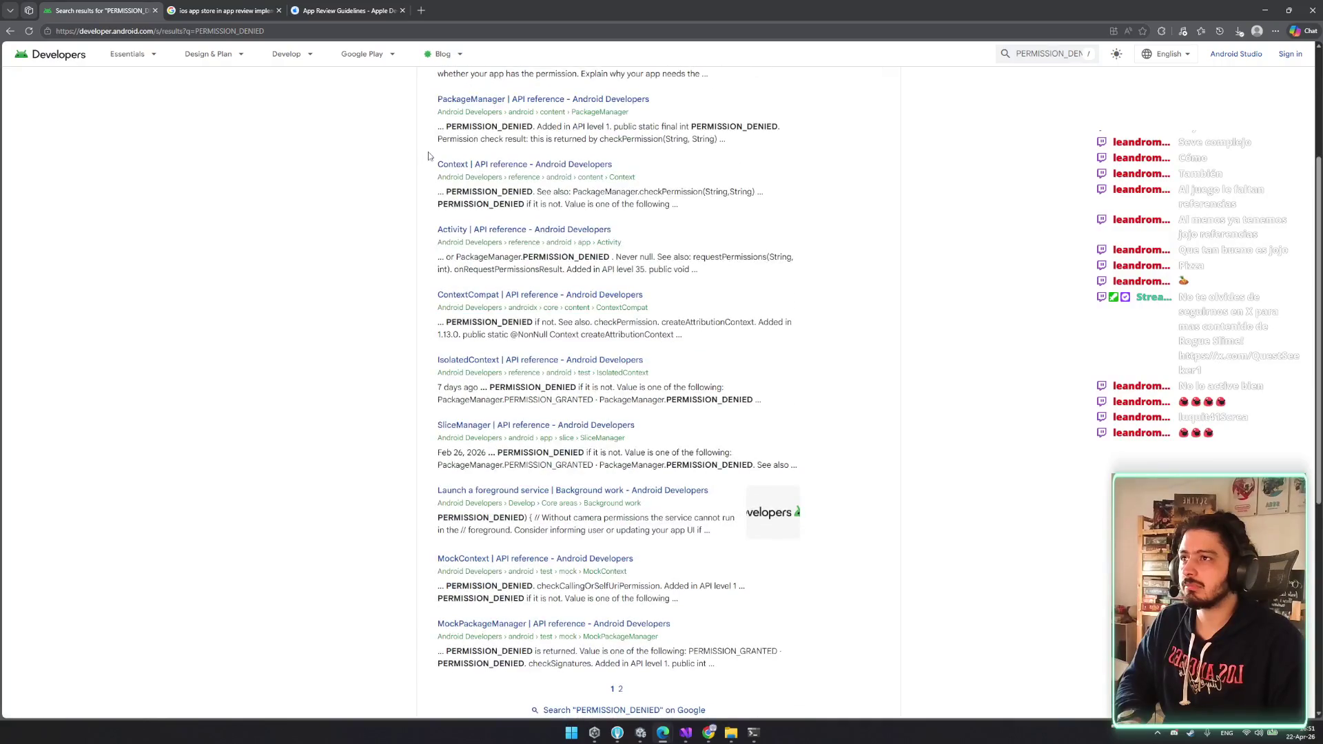
scroll(384, 110, "up", 5)
- Return to the Unity in-app reviews guide, jump to its launch flow section, then open the testing guide
key("alt+Left")
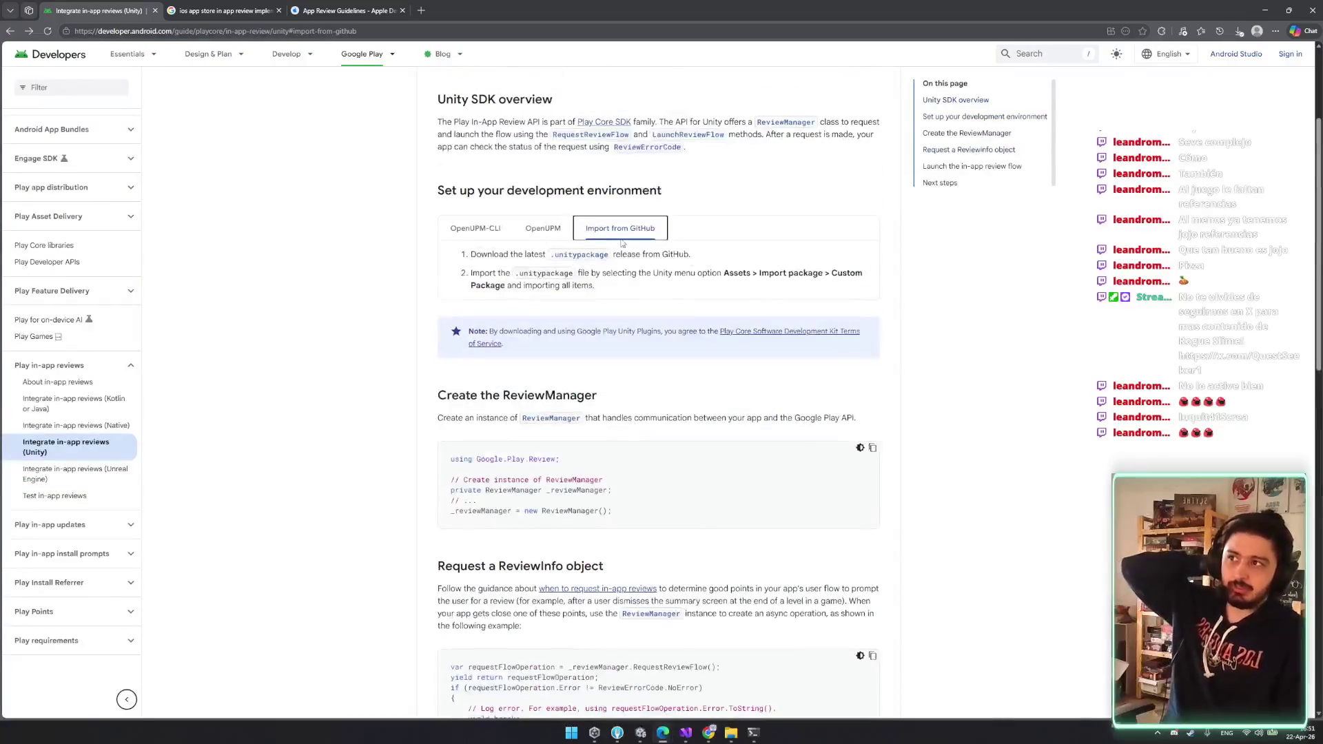
scroll(621, 207, "down", 1)
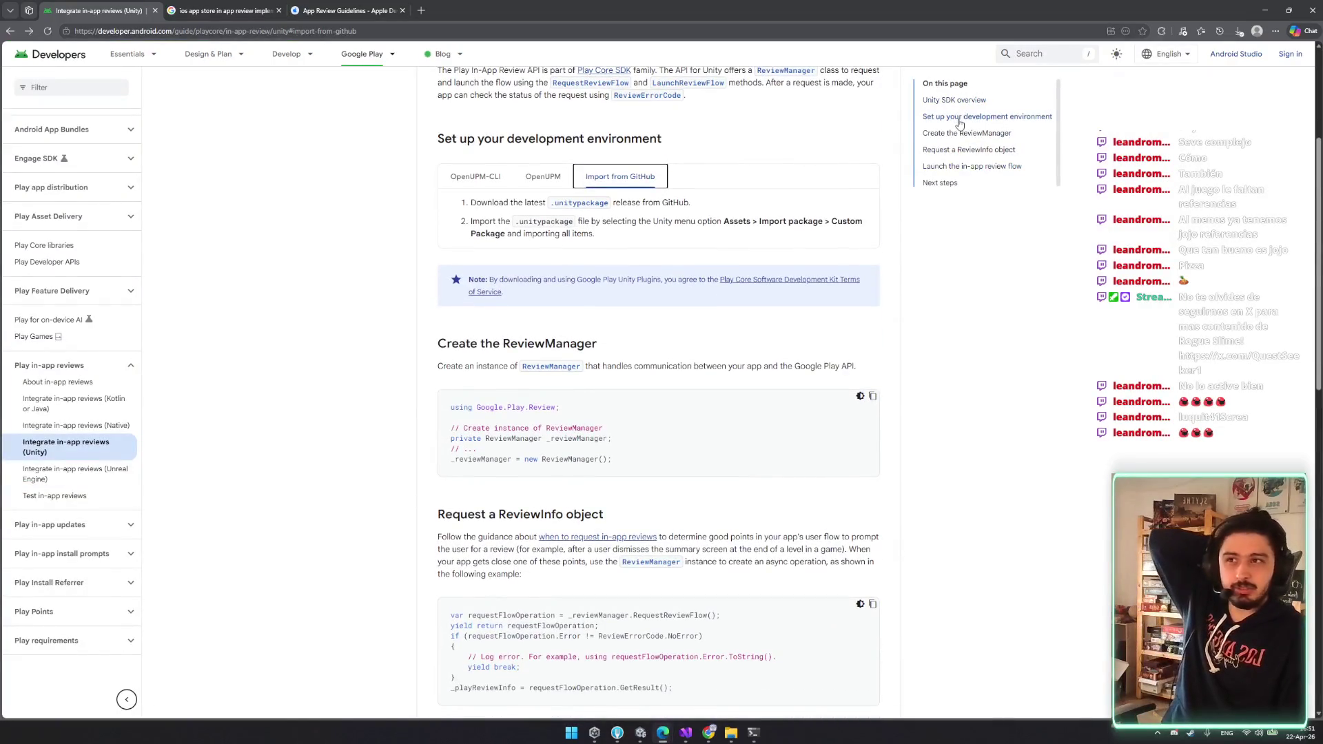
left_click(941, 183)
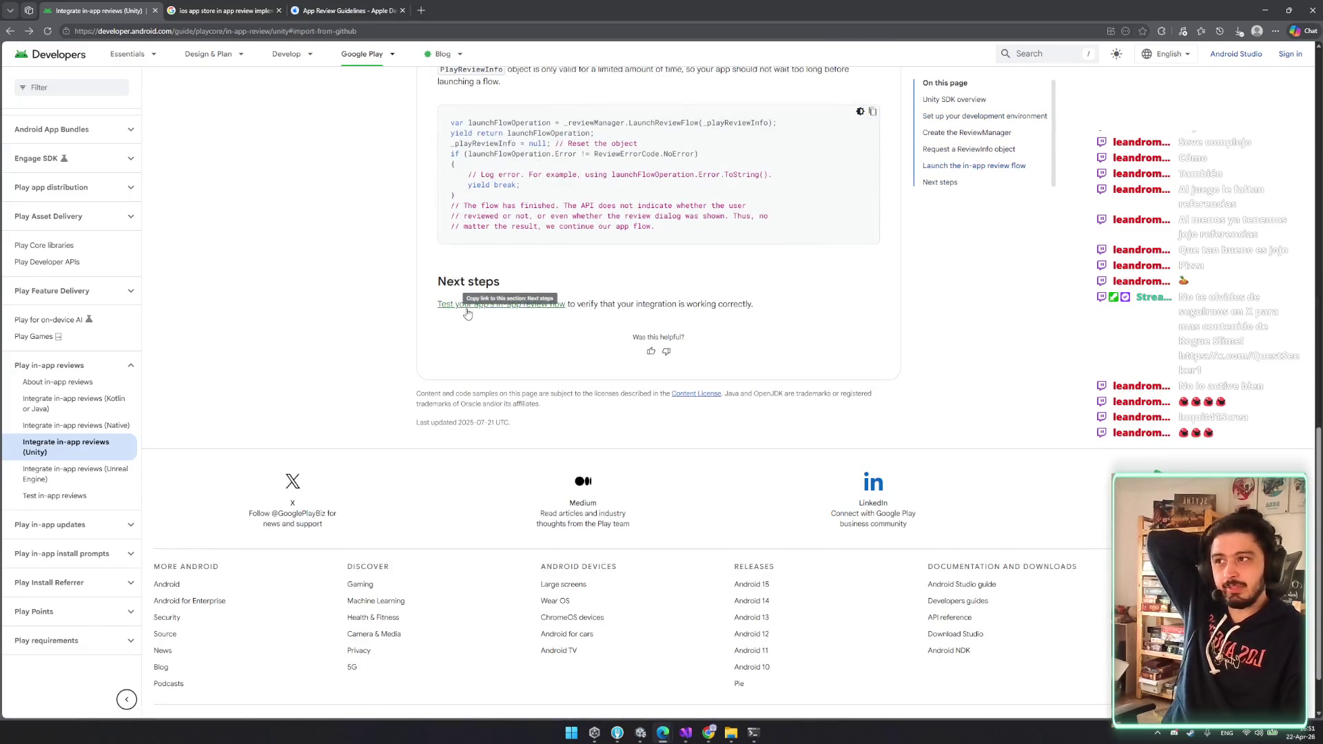
left_click(465, 311)
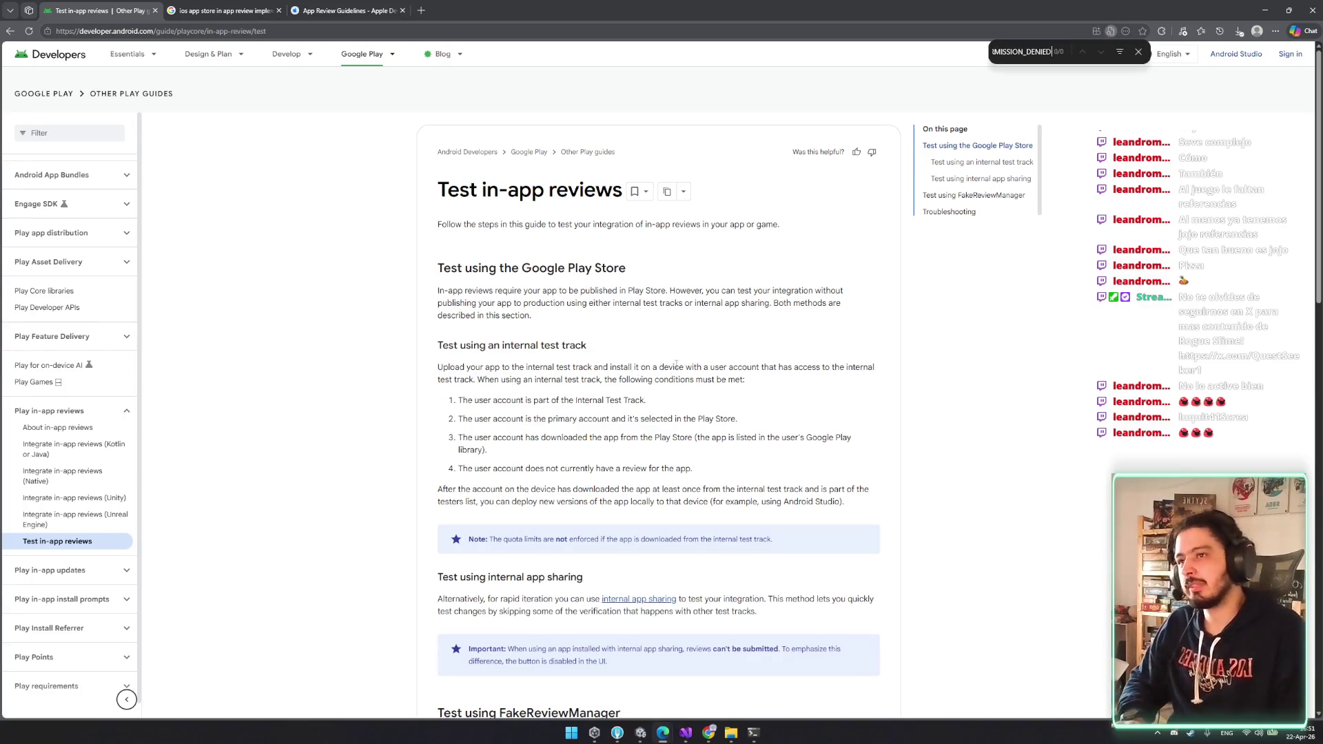
- Read the internal app sharing section of the Test in-app reviews guide
scroll(615, 404, "down", 1)
scroll(615, 404, "down", 3)
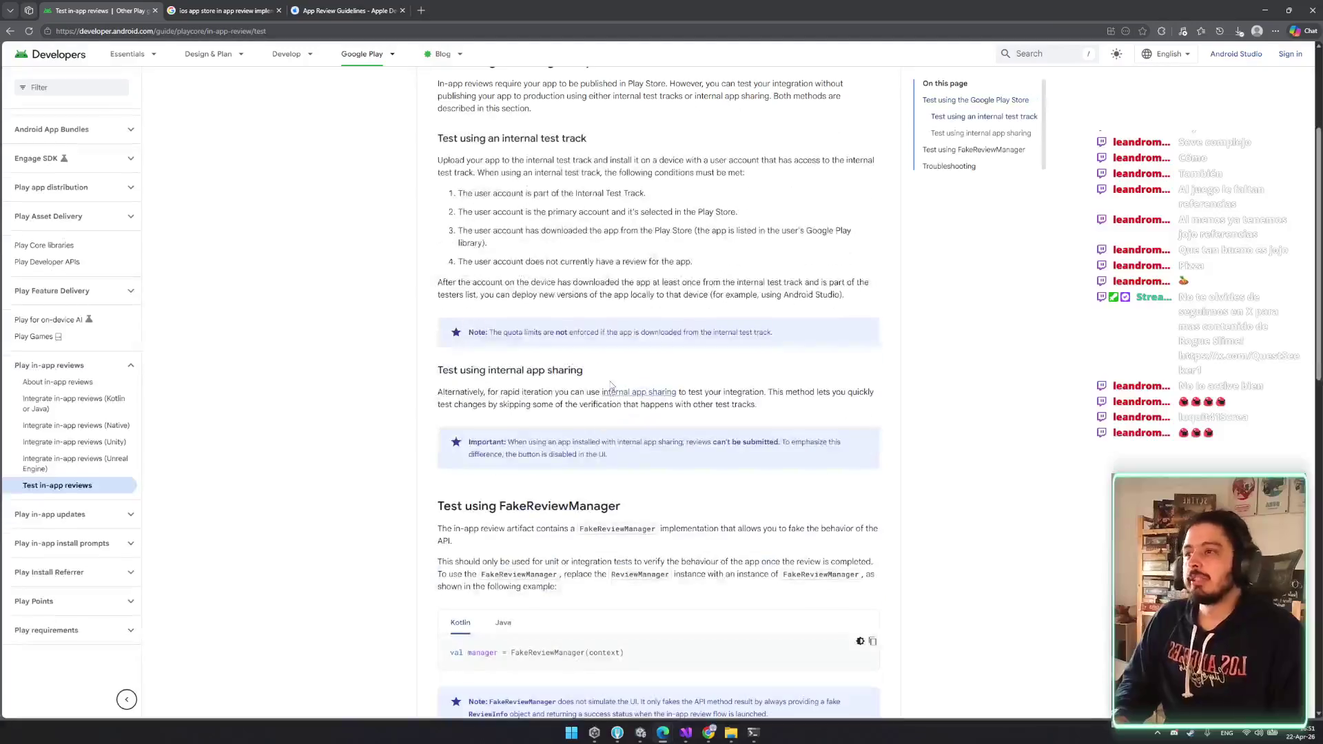
mouse_move(424, 379)
left_mouse_down()
mouse_move(502, 370)
mouse_move(466, 382)
mouse_move(480, 405)
left_mouse_up()
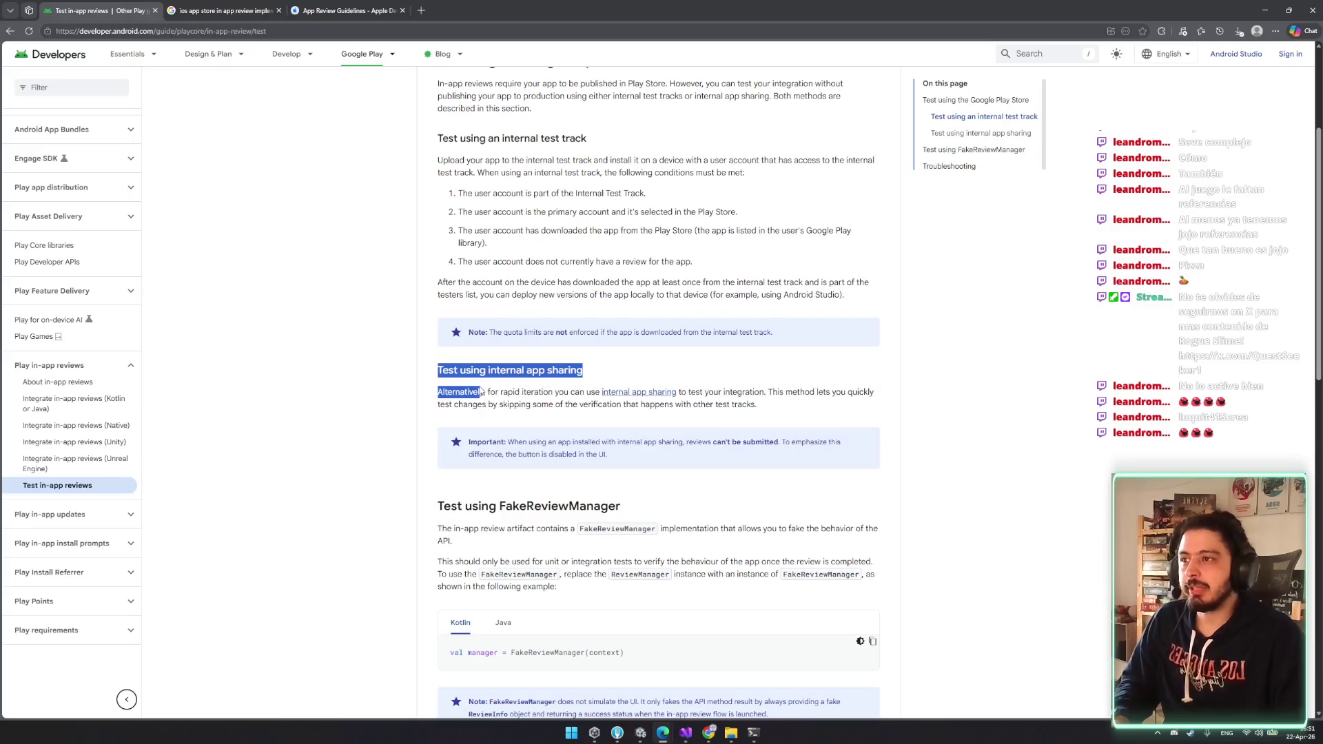
left_click(479, 404)
- Read the FakeReviewManager section's explanation paragraph
scroll(476, 377, "down", 1)
scroll(476, 377, "down", 2)
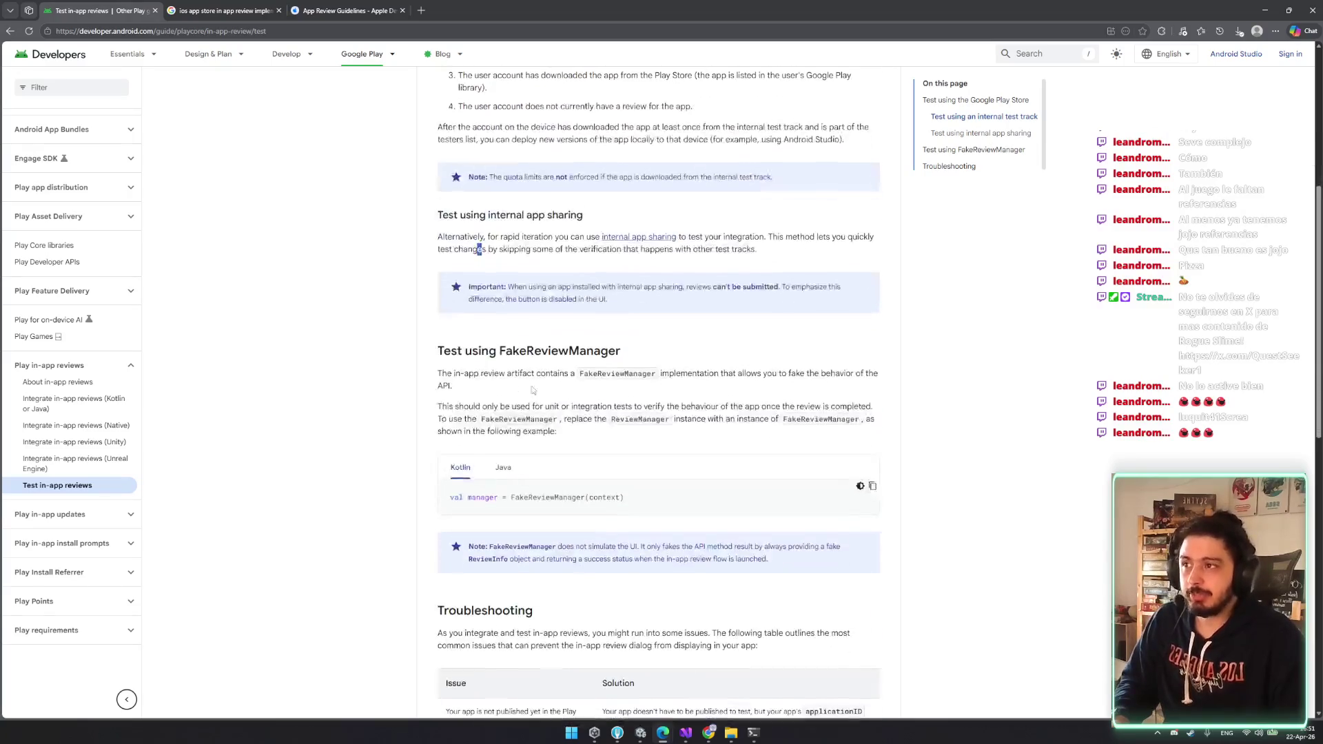
mouse_move(506, 350)
left_mouse_down()
mouse_move(588, 352)
mouse_move(551, 376)
left_mouse_up()
left_click(557, 377)
left_click(550, 403)
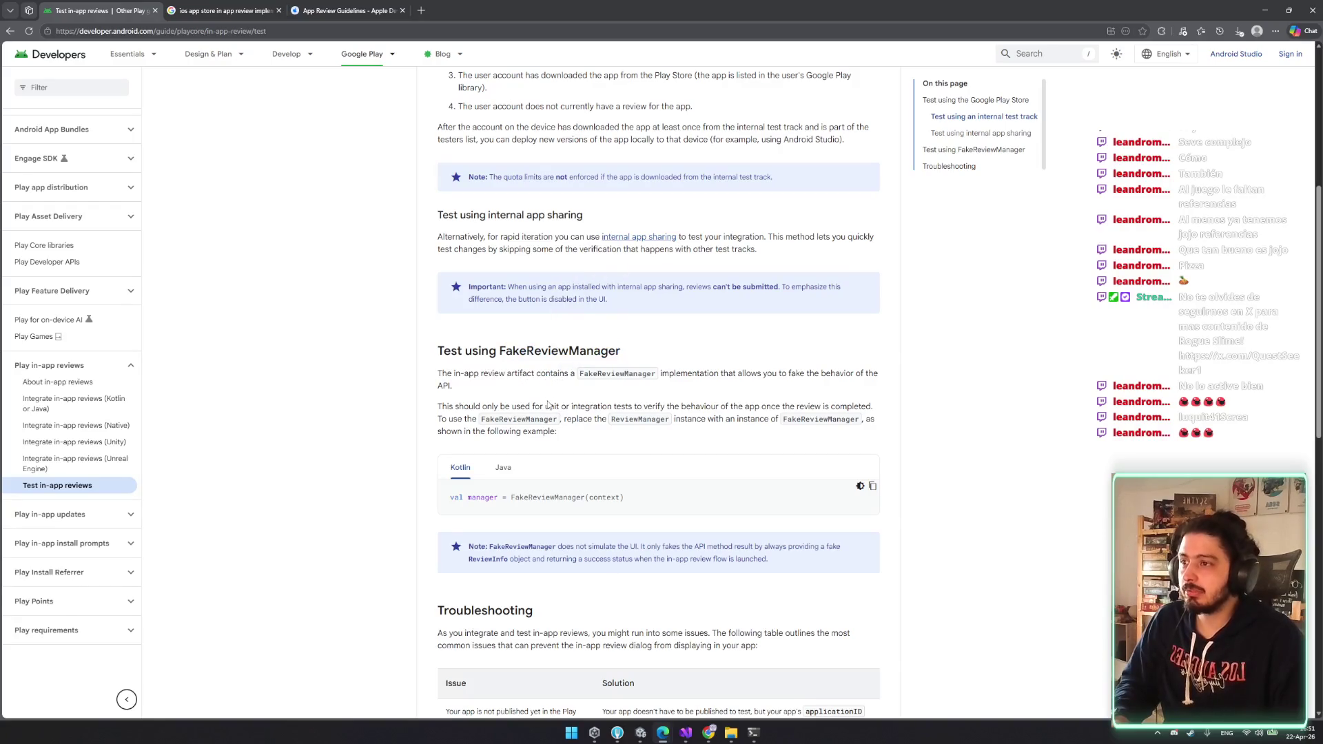
mouse_move(439, 374)
left_mouse_down()
mouse_move(625, 373)
mouse_move(631, 353)
mouse_move(830, 374)
mouse_move(474, 388)
mouse_move(486, 406)
mouse_move(797, 406)
mouse_move(441, 420)
mouse_move(523, 406)
mouse_move(706, 420)
left_mouse_up()
scroll(758, 451, "down", 5)
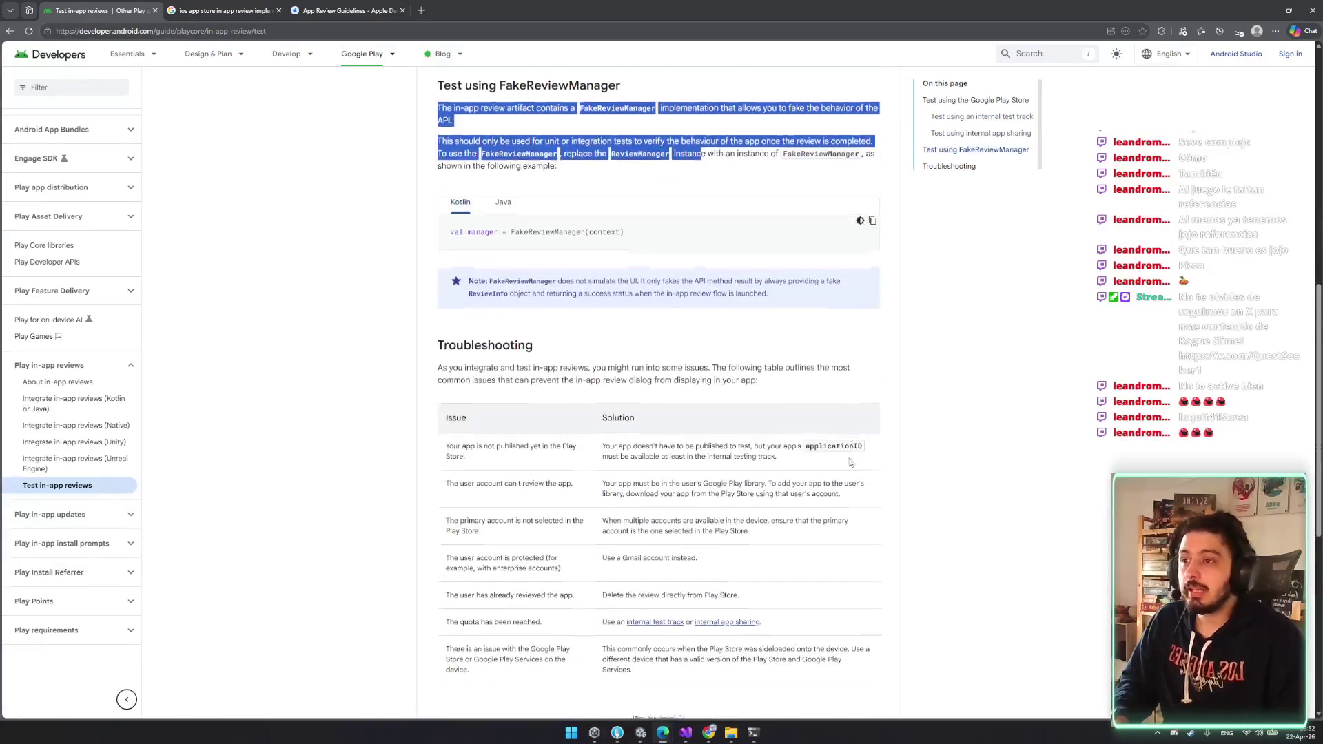
left_click(686, 735)
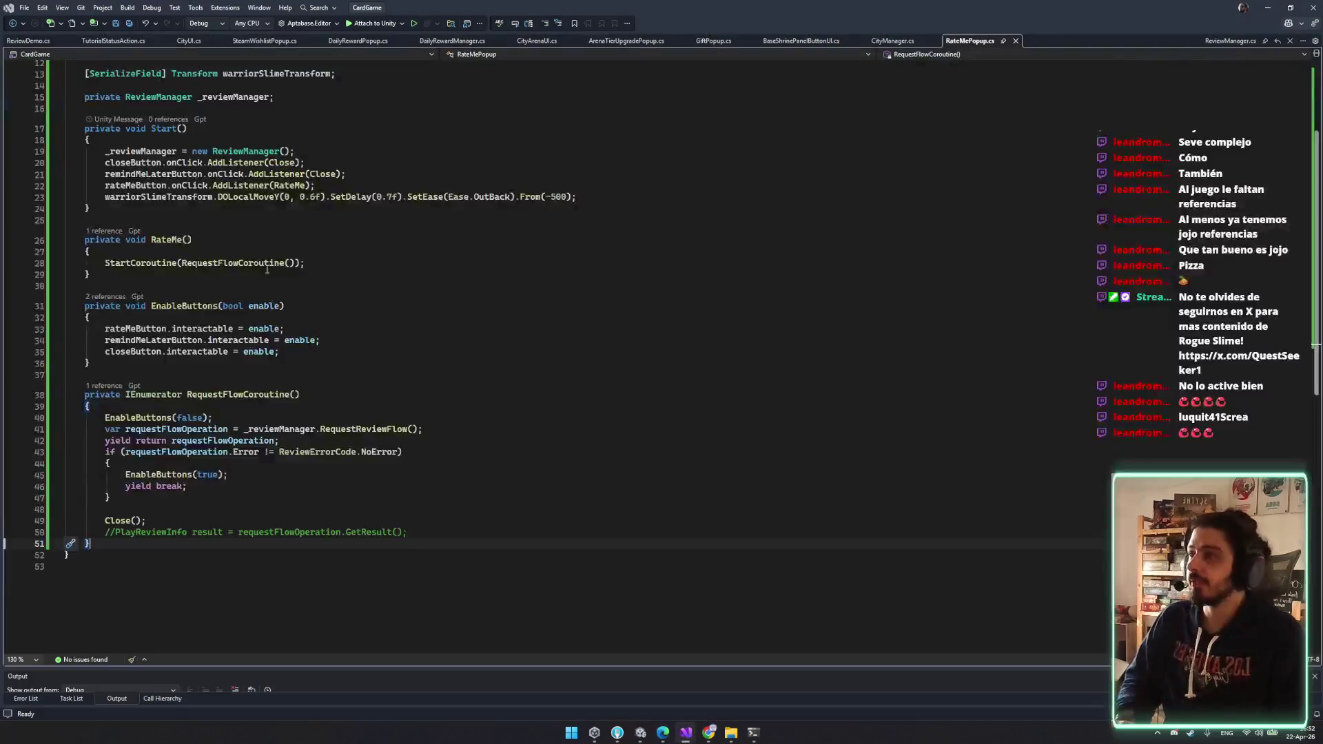
- Try a Fake type on line 15, undo it, and keep ReviewManager on line 19
left_click(173, 234)
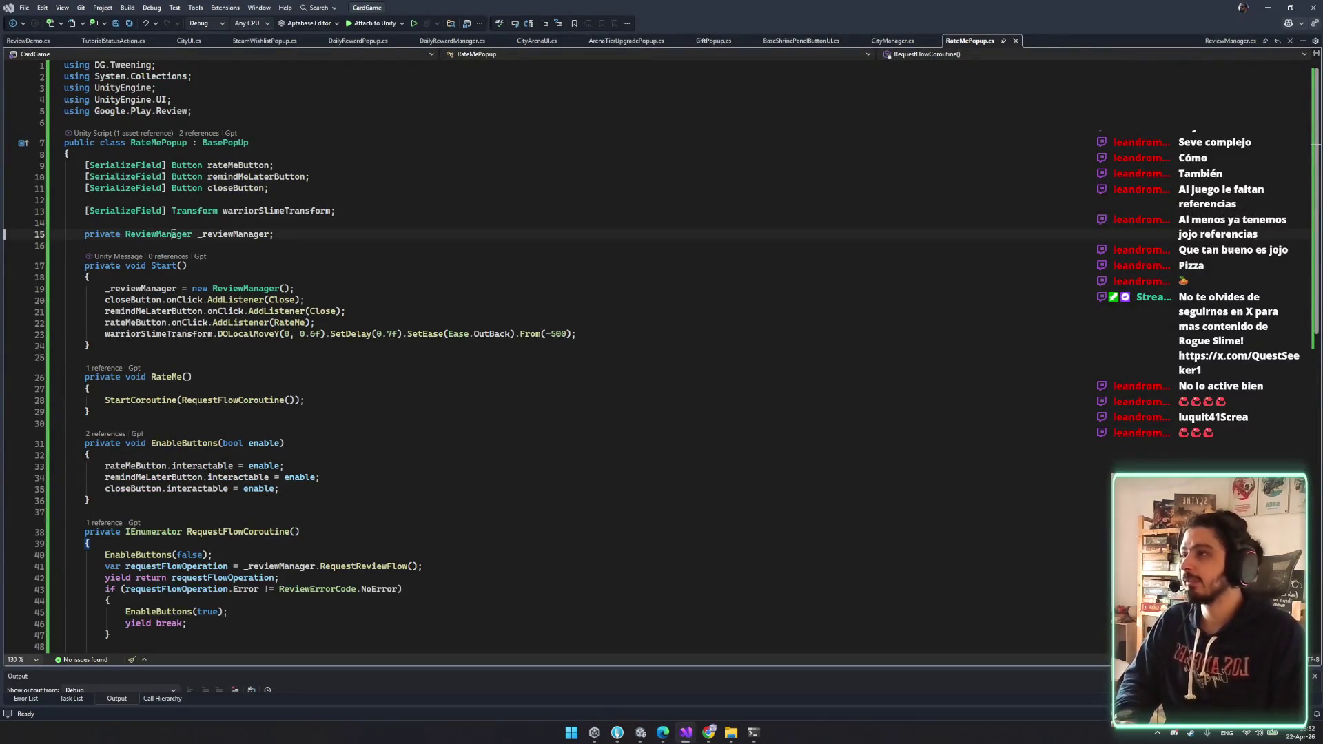
double_click(173, 234)
type("Faker")
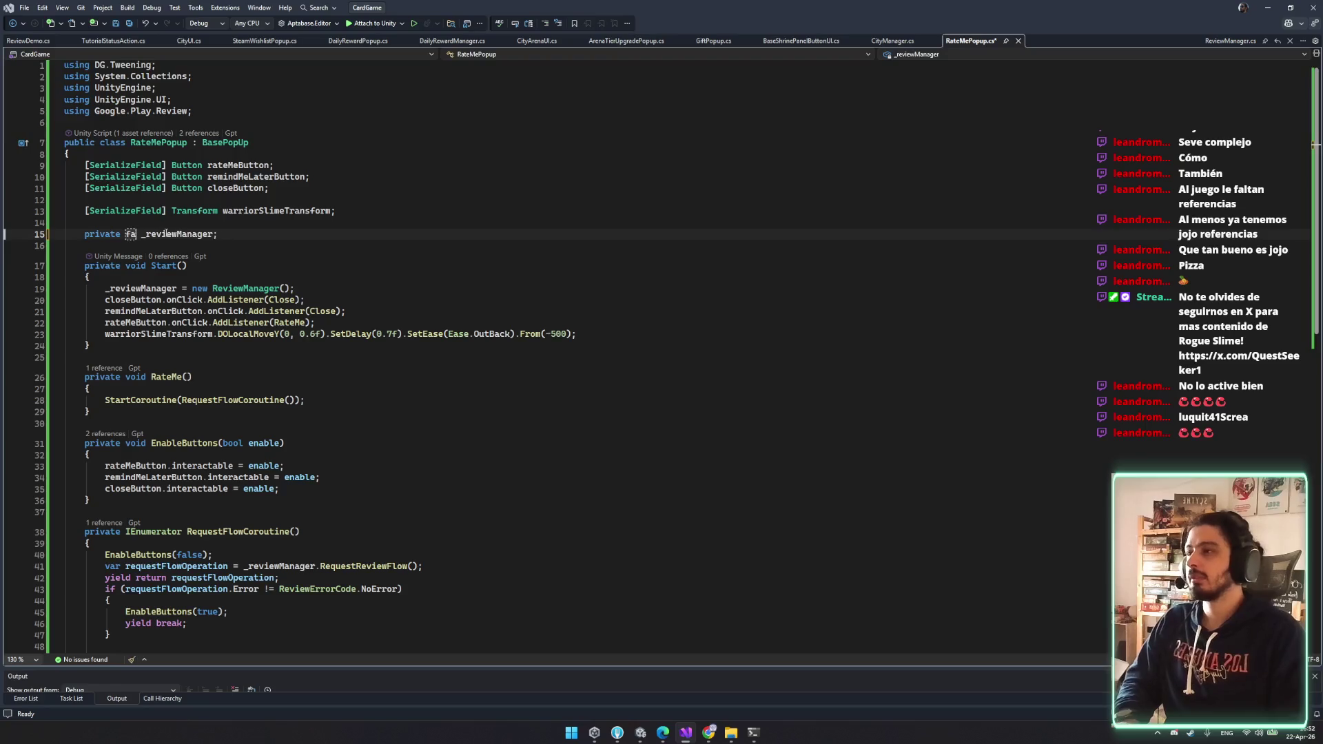
key("BackSpace")
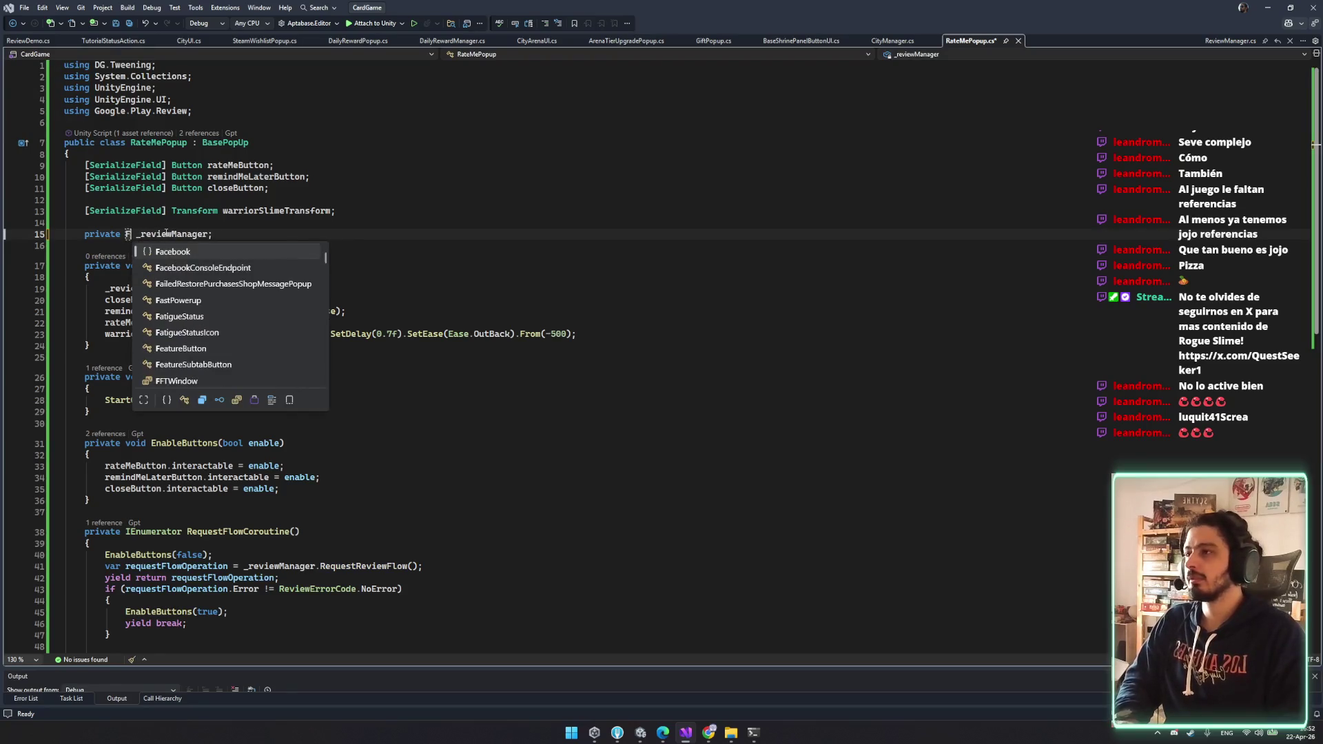
key("BackSpace")
key("BackSpace")
key("BackSpace")
type("R")
key("ctrl+z")
key("ctrl+z")
key("ctrl+z")
double_click(240, 289)
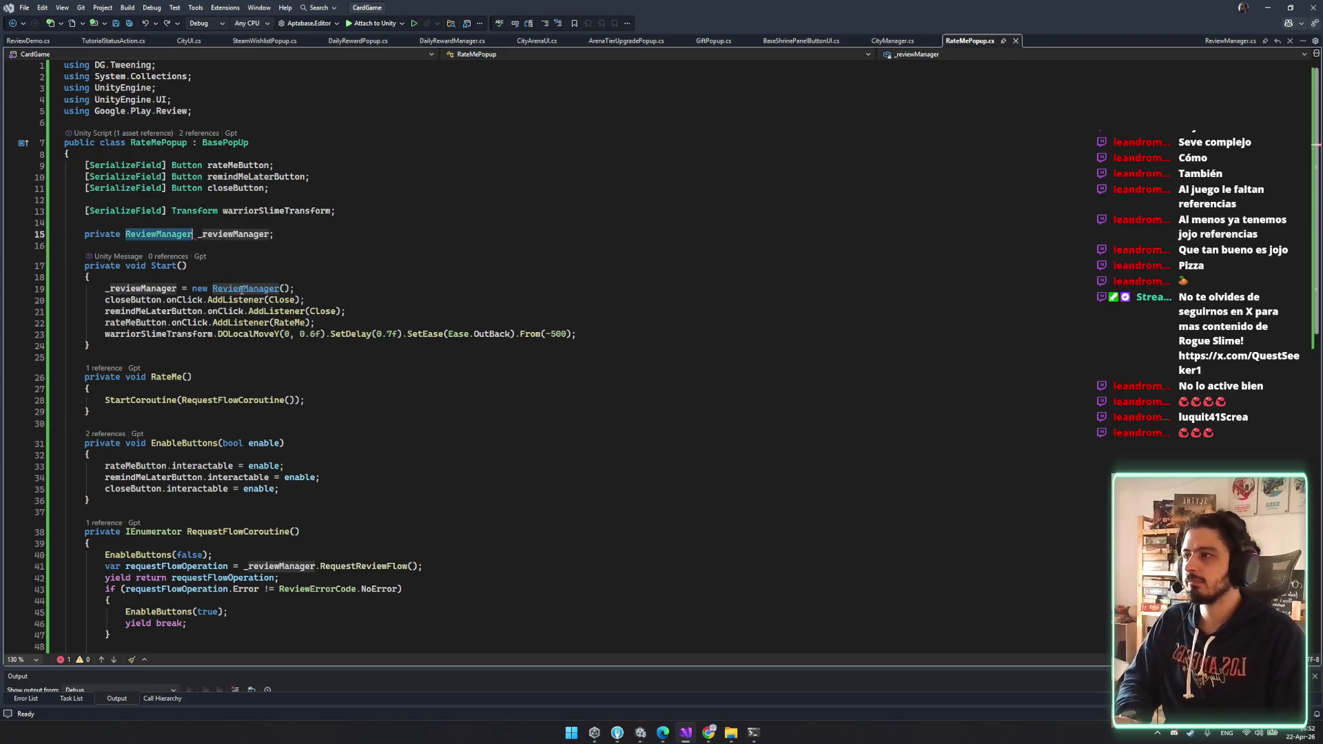
type("Re")
key("Tab")
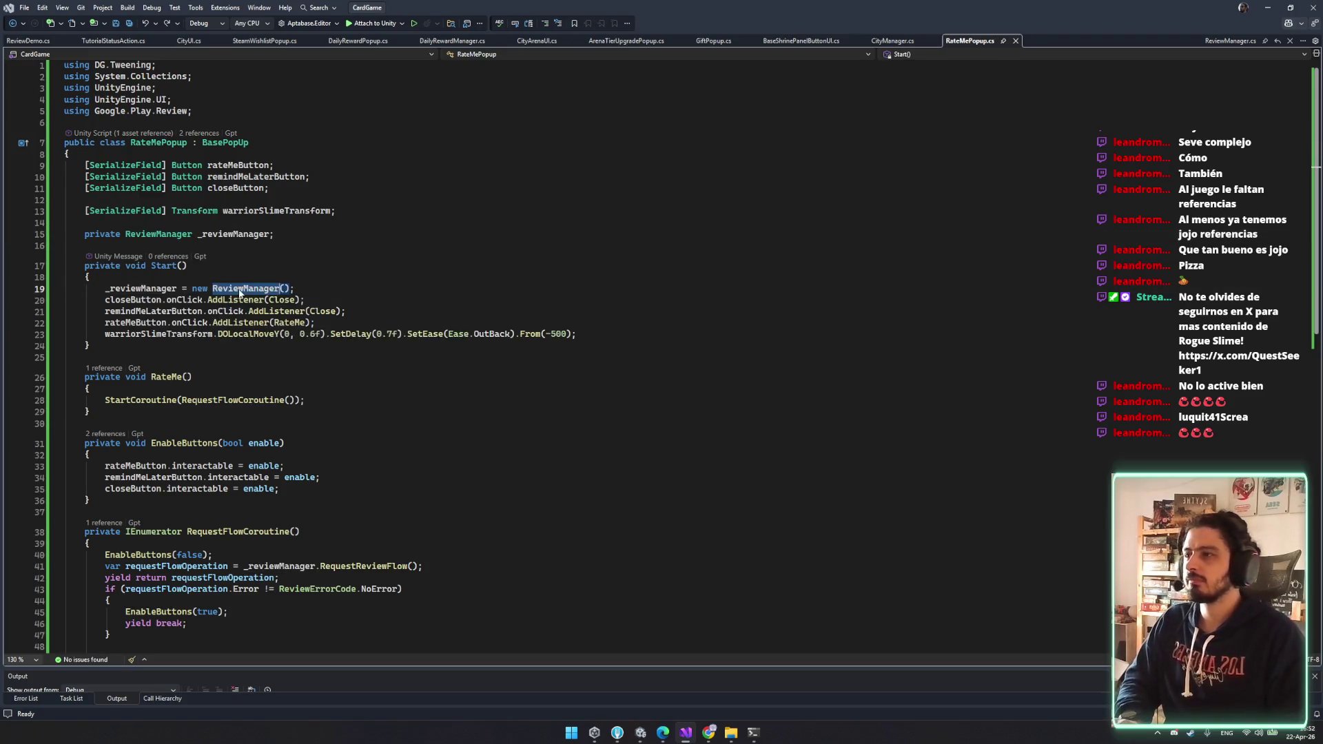
left_click(685, 733)
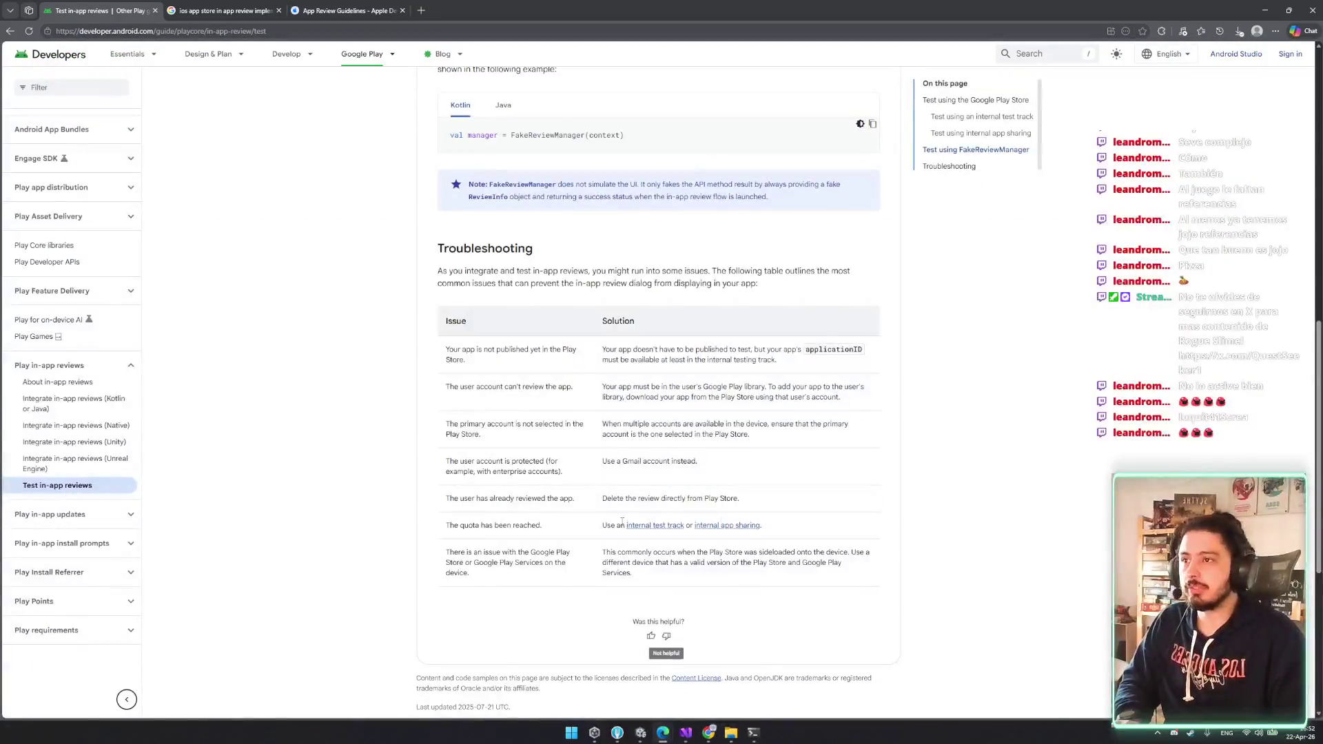
- Select the FakeReviewManager class name in the docs paragraph for copying
scroll(643, 326, "up", 3)
double_click(613, 270)
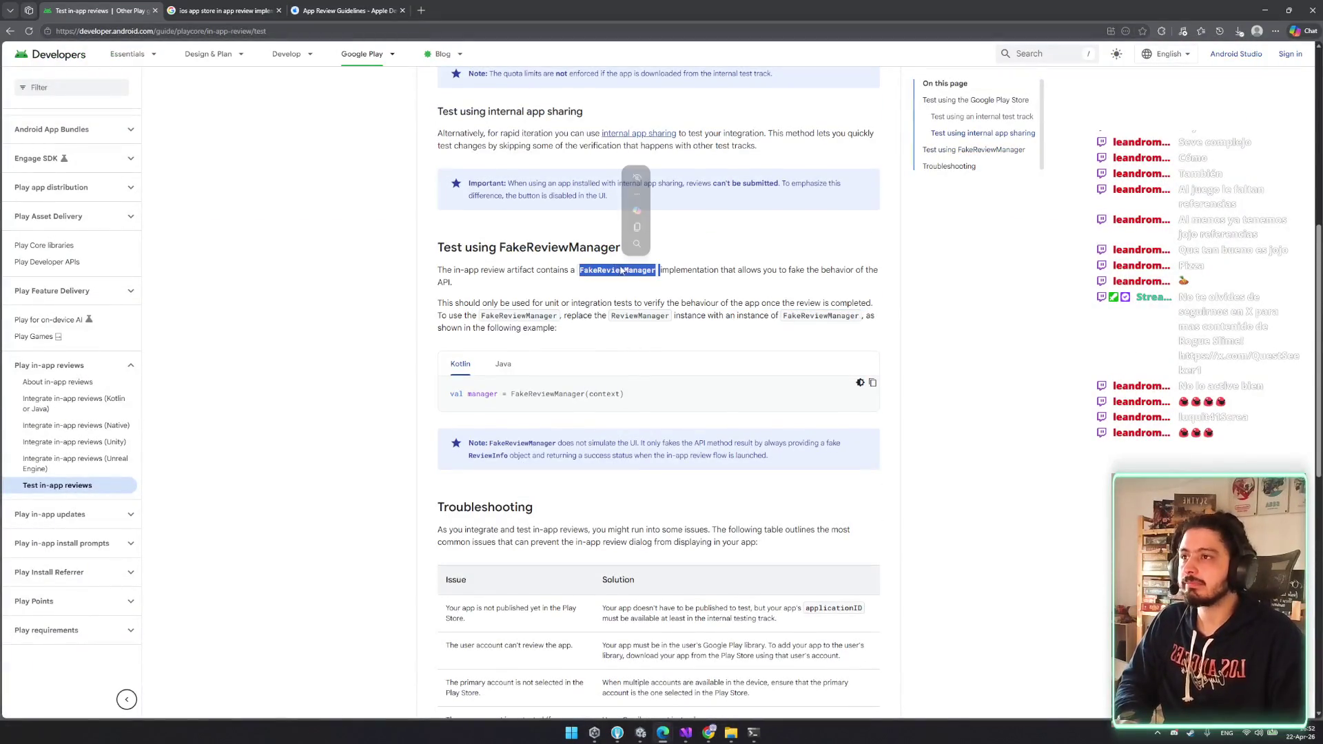
scroll(791, 294, "up", 2)
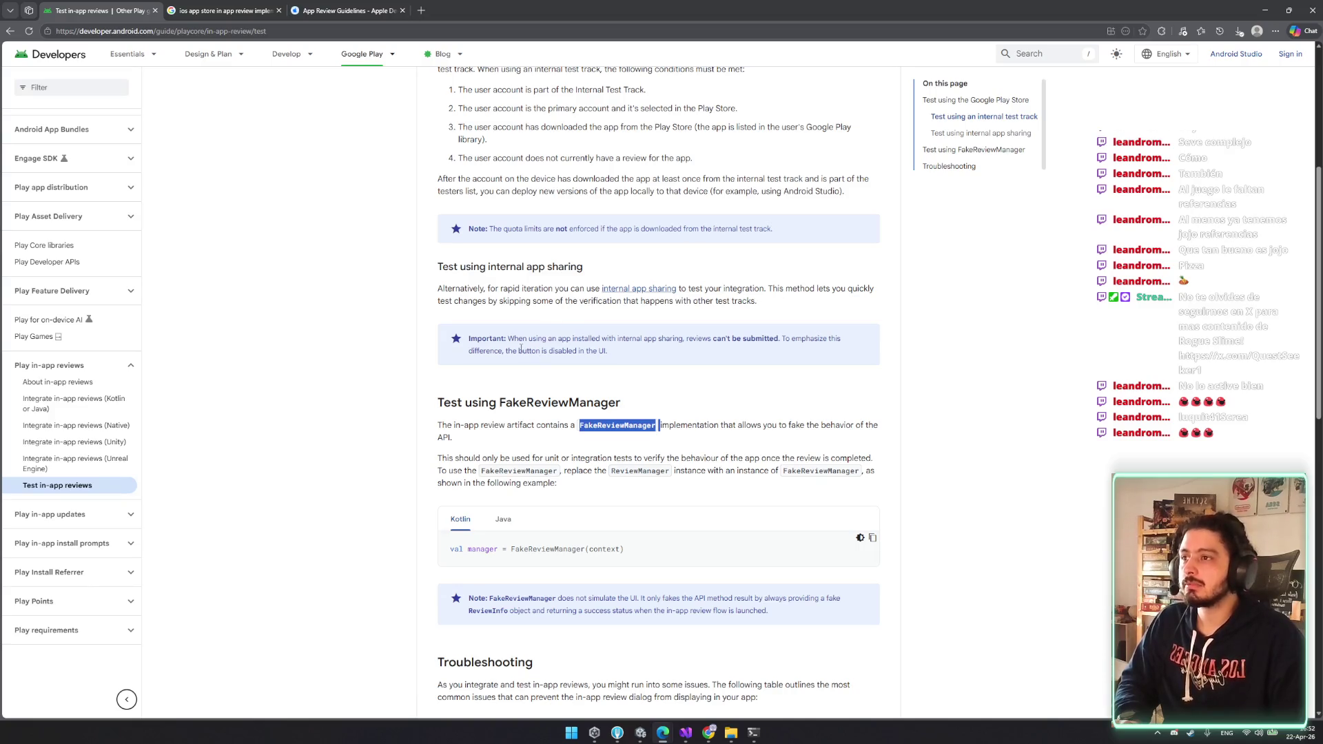
left_click(469, 394)
mouse_move(442, 421)
left_mouse_down()
mouse_move(482, 425)
mouse_move(451, 438)
mouse_move(585, 425)
left_mouse_up()
left_click(501, 425)
left_click_drag(501, 425, 451, 438)
left_click(452, 439)
double_click(618, 425)
key("ctrl+c")
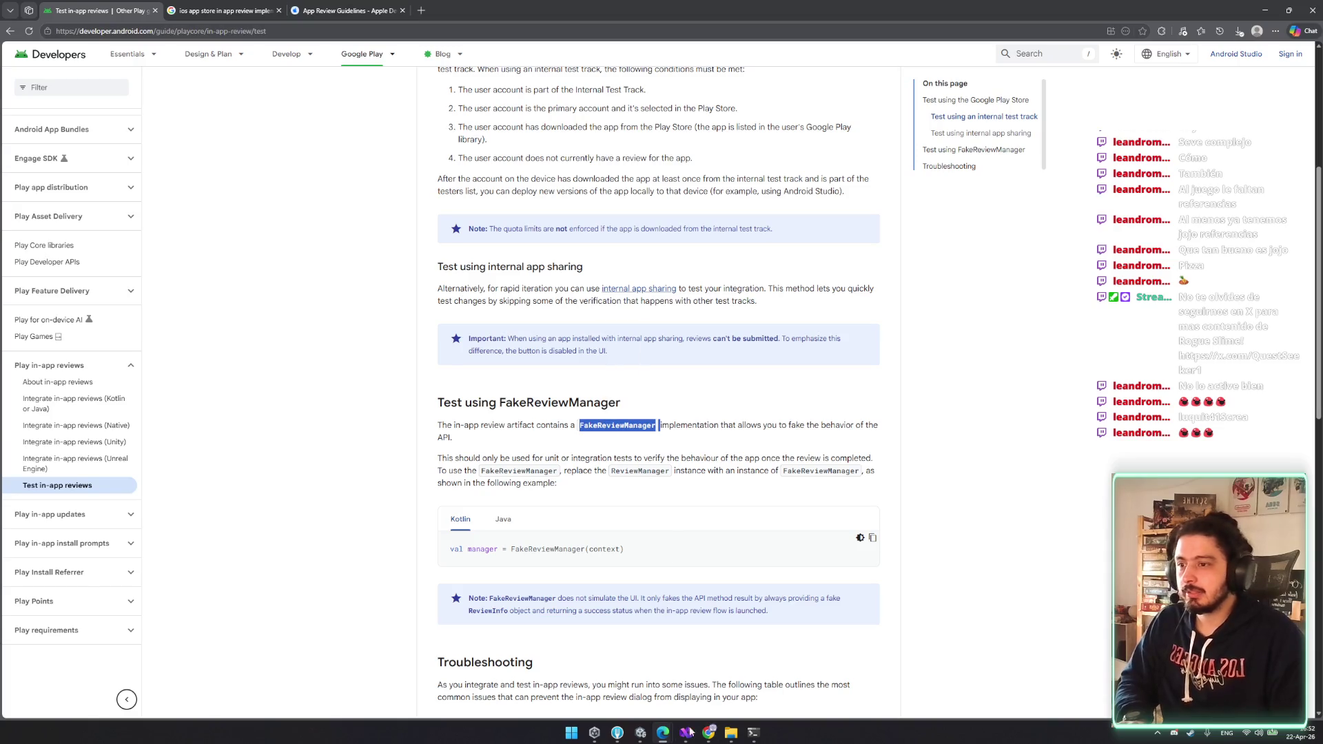
left_click(687, 733)
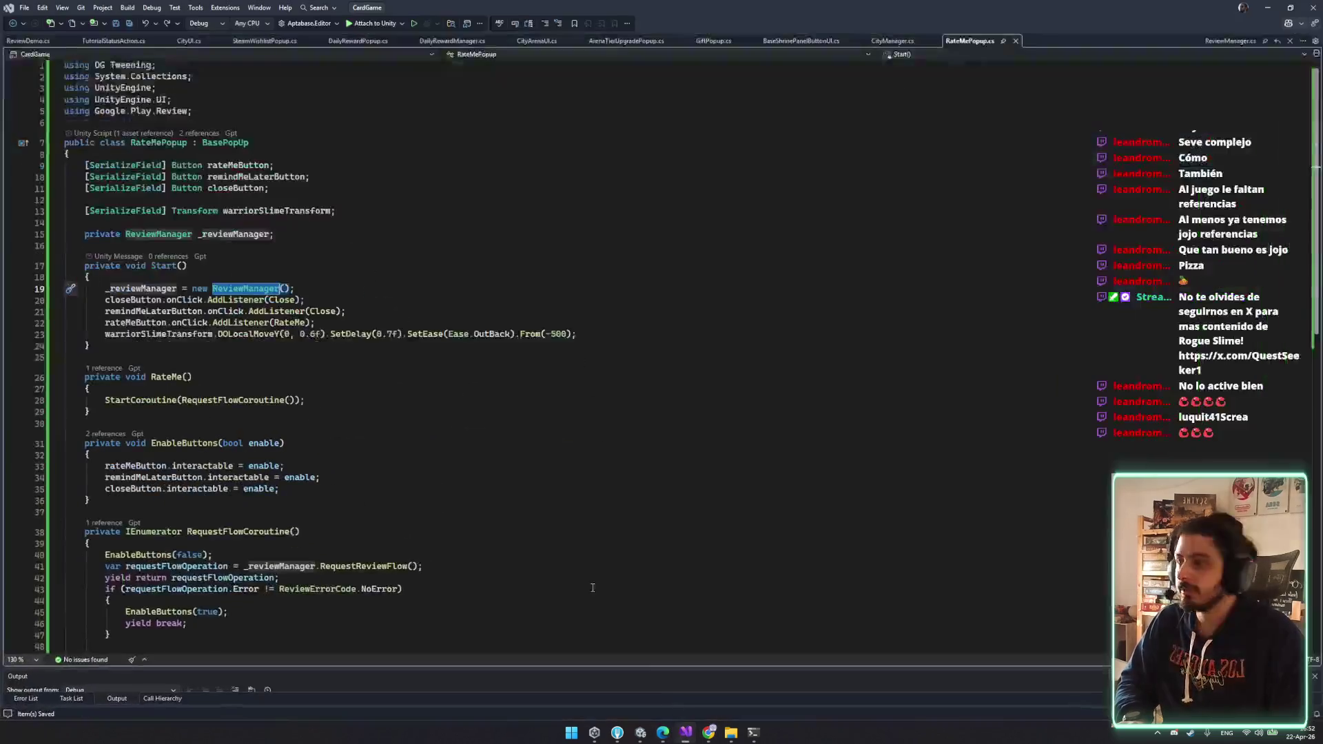
- Paste a 'FakeReviewManager asd;' field declaration on line 16 of RateMePopup.cs
left_click(307, 244)
key("ctrl+v")
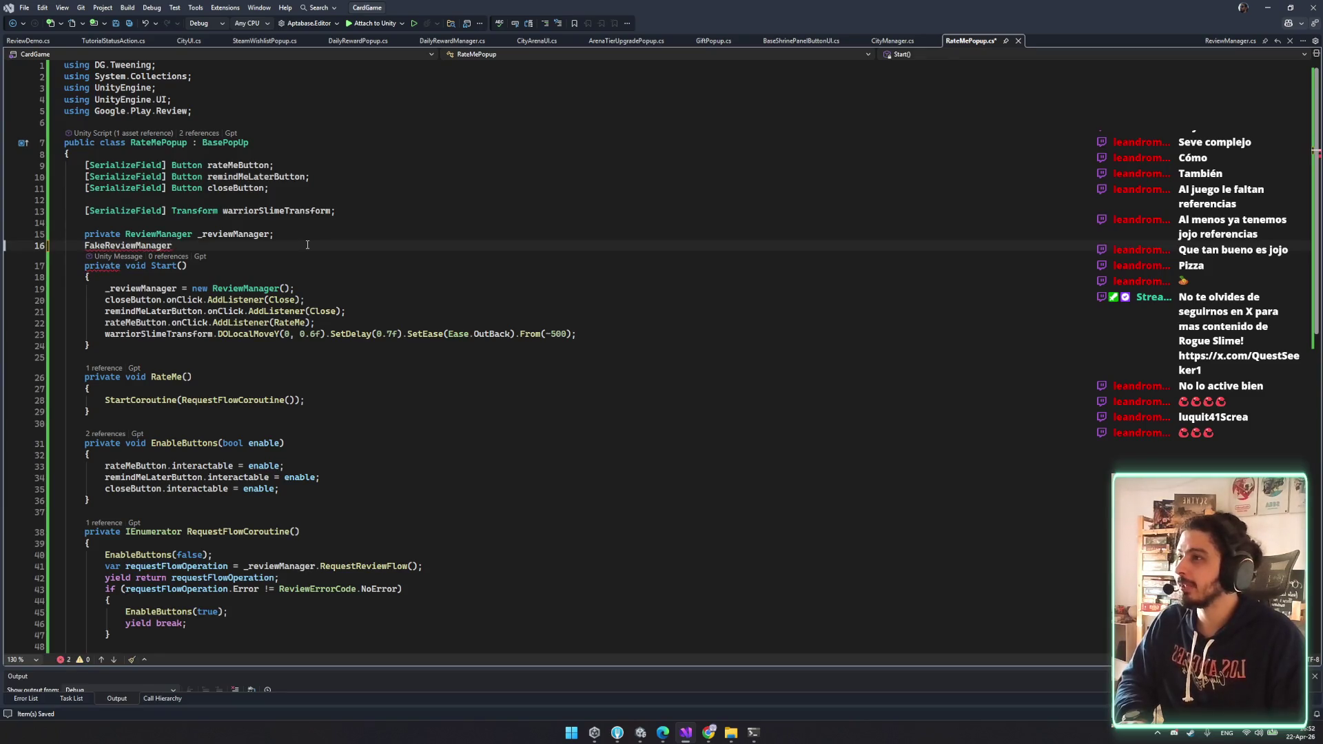
type(" asd;")
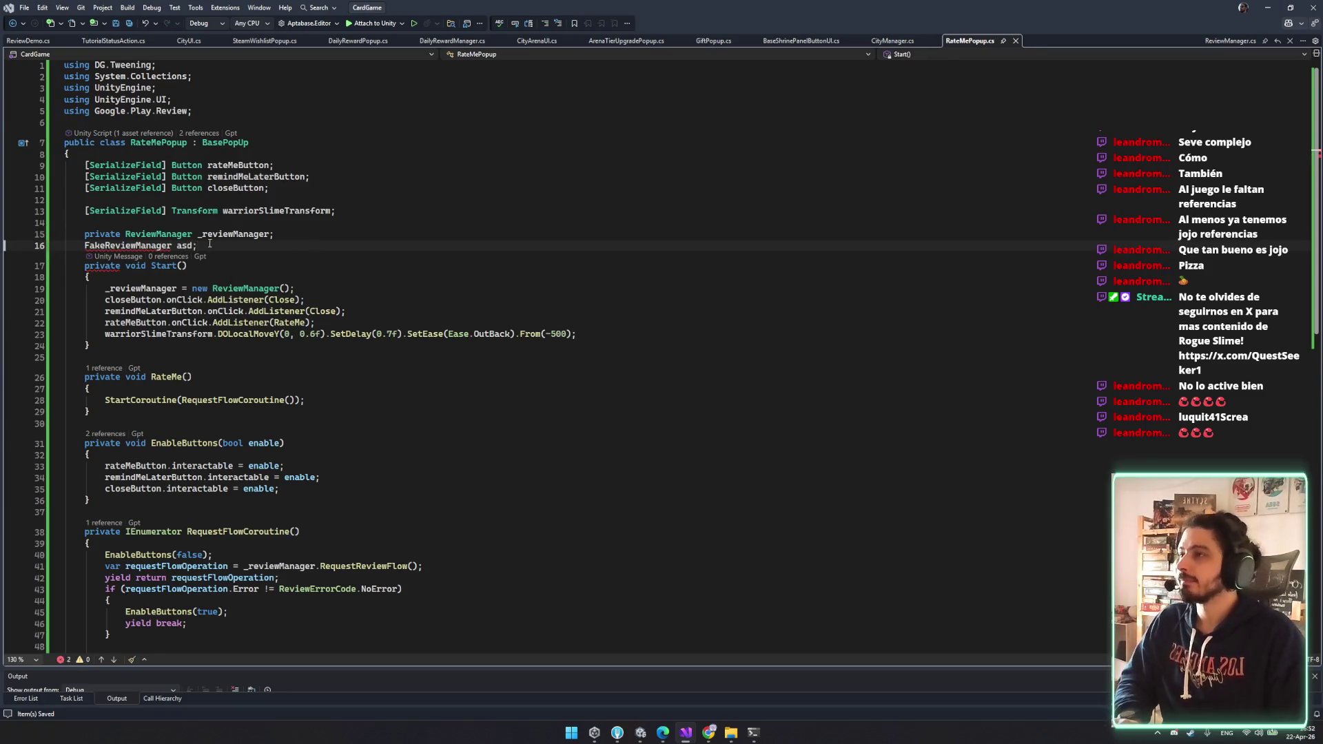
- Check the quick fixes for the unknown FakeReviewManager type, then cut the stray line
mouse_move(158, 246)
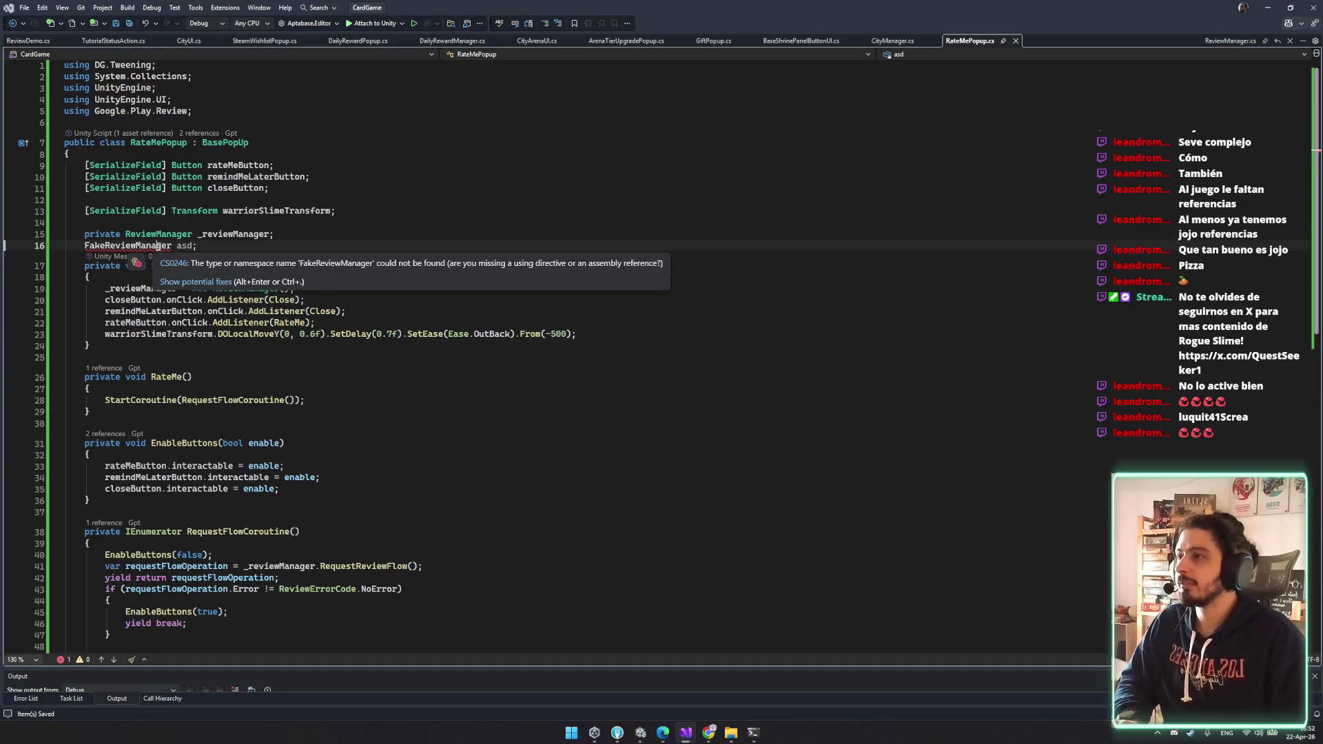
key("ctrl+period")
key("Down")
key("Down")
key("Up")
key("Up")
key("Up")
key("Down")
key("Escape")
key("ctrl+x")
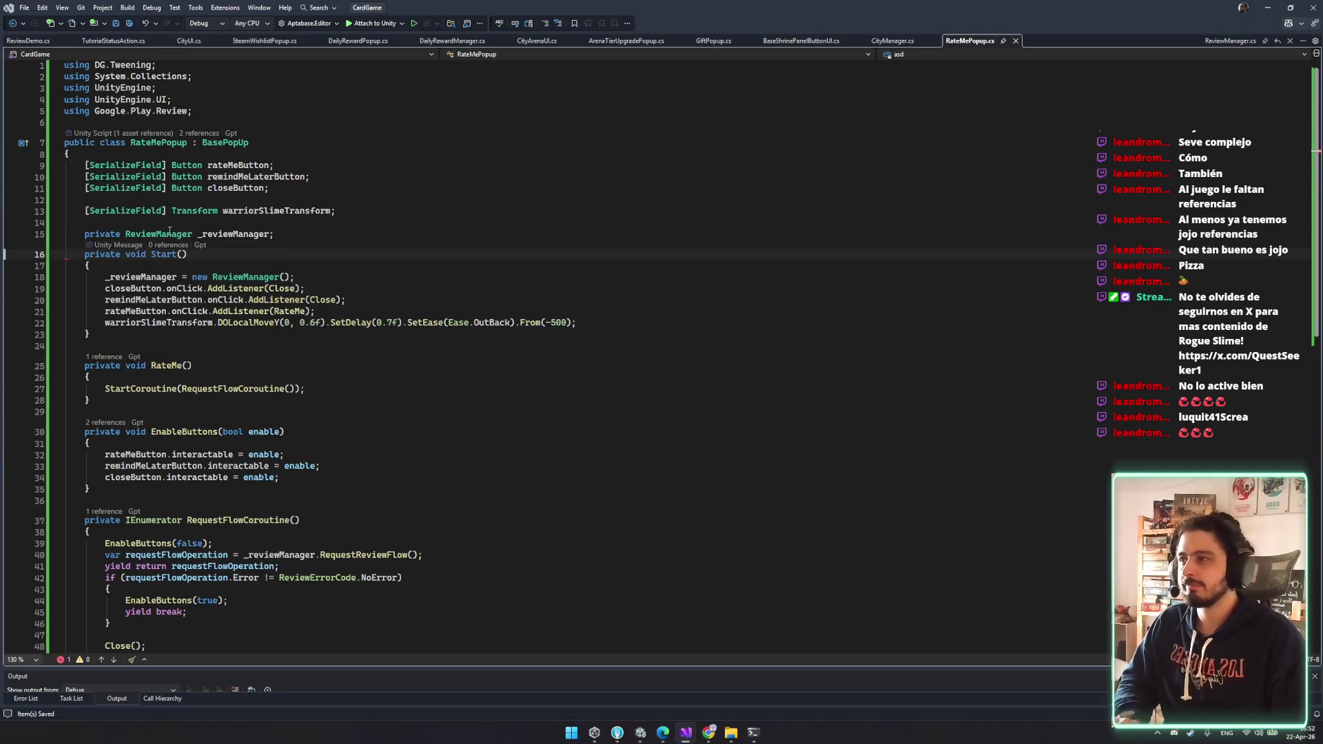
mouse_move(675, 738)
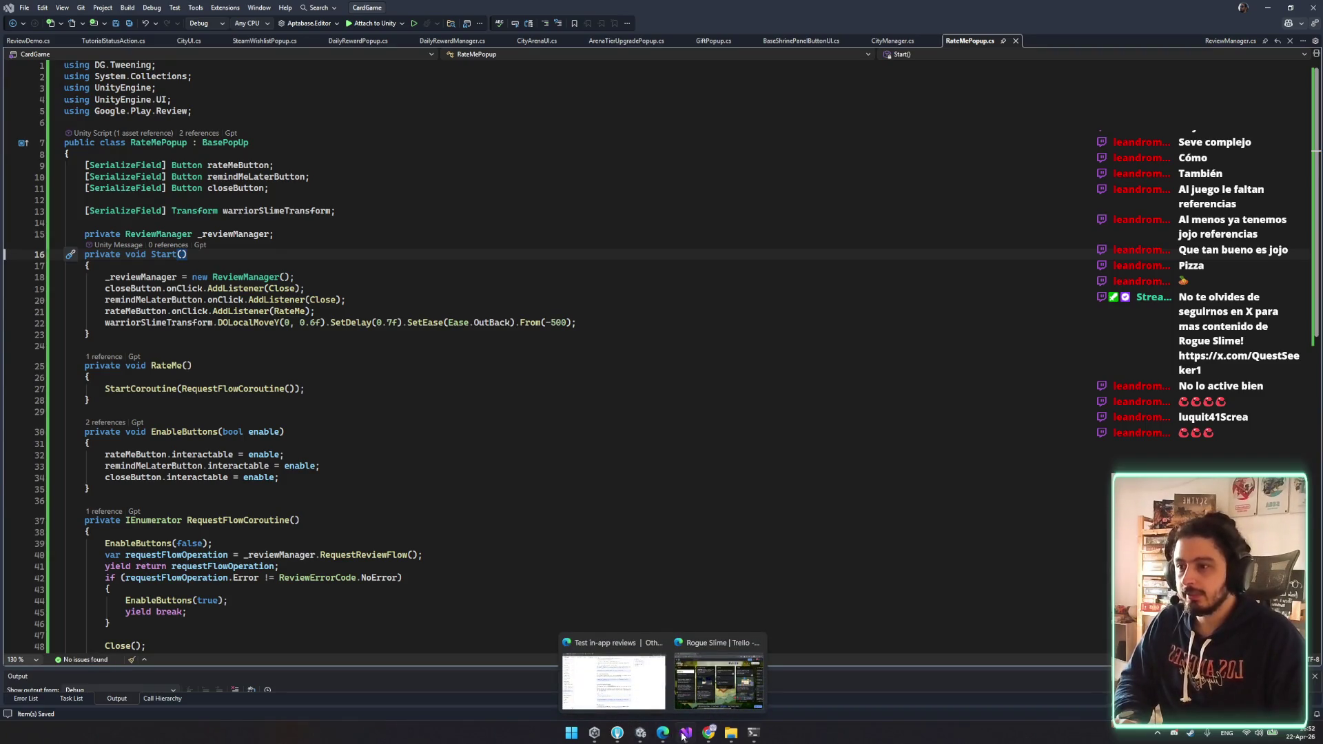
left_click(689, 736)
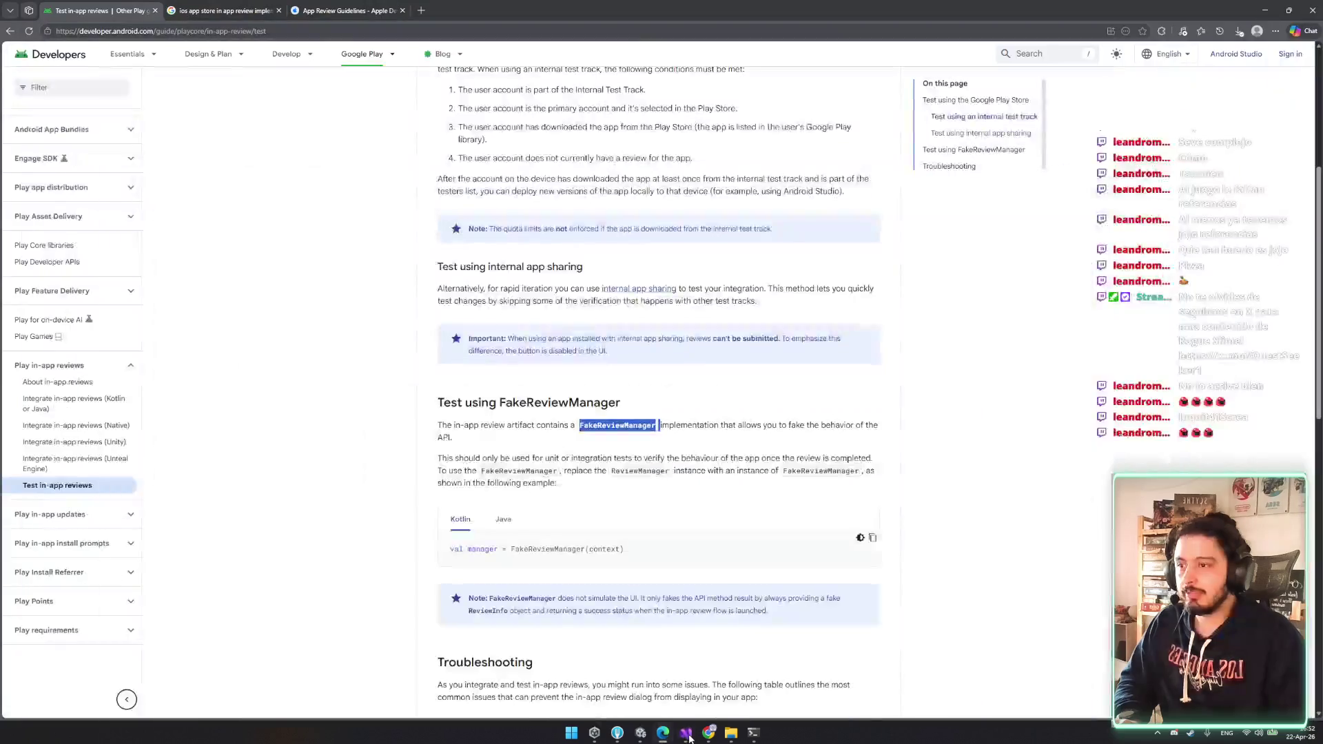
- Open Play Console's internal app sharing page in a new tab and accept its terms
left_click_drag(459, 423, 486, 425)
left_click(491, 442)
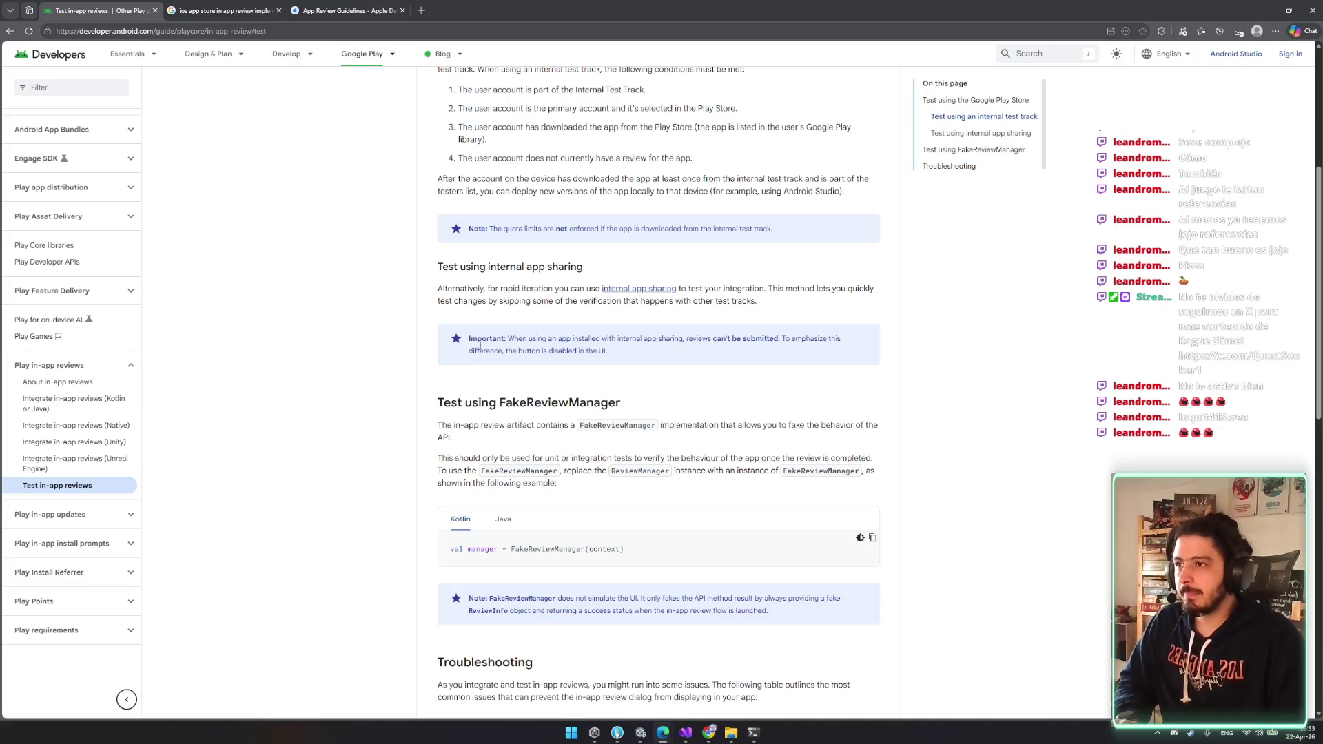
middle_click(635, 289)
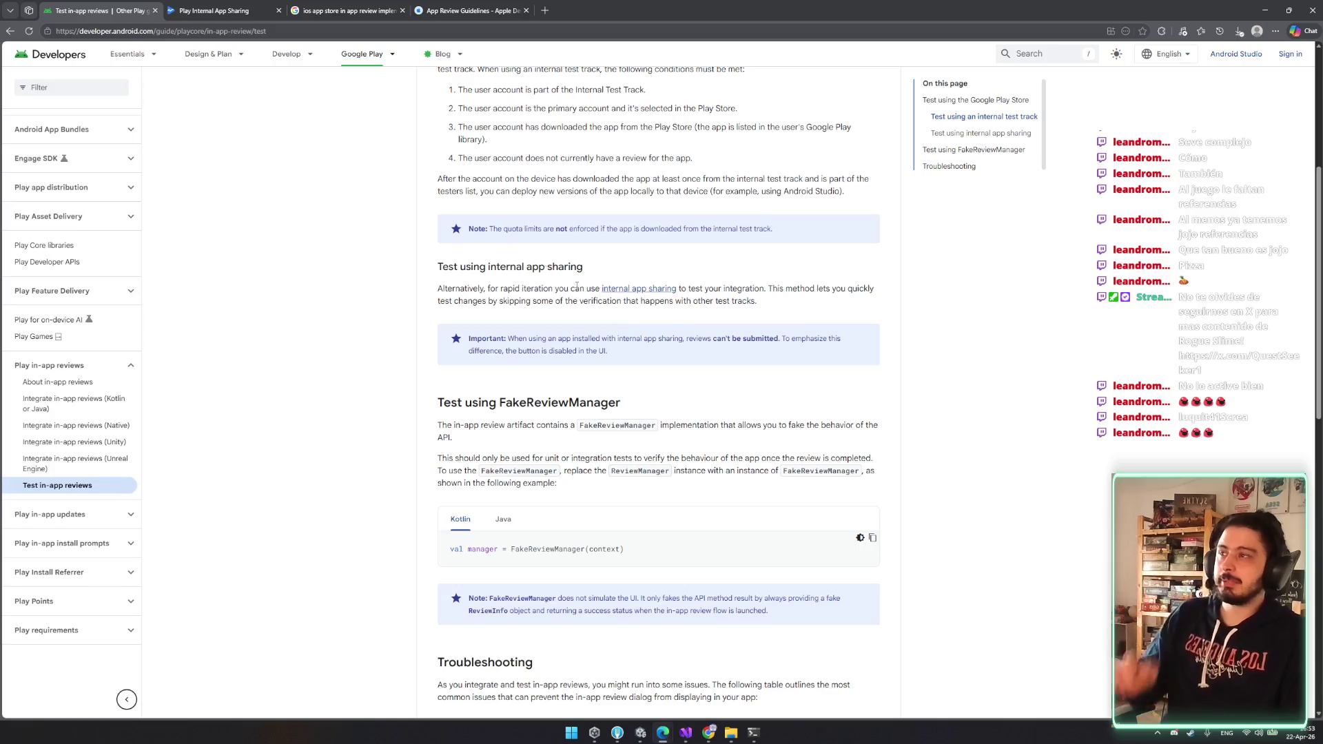
left_click(231, 9)
left_click(796, 416)
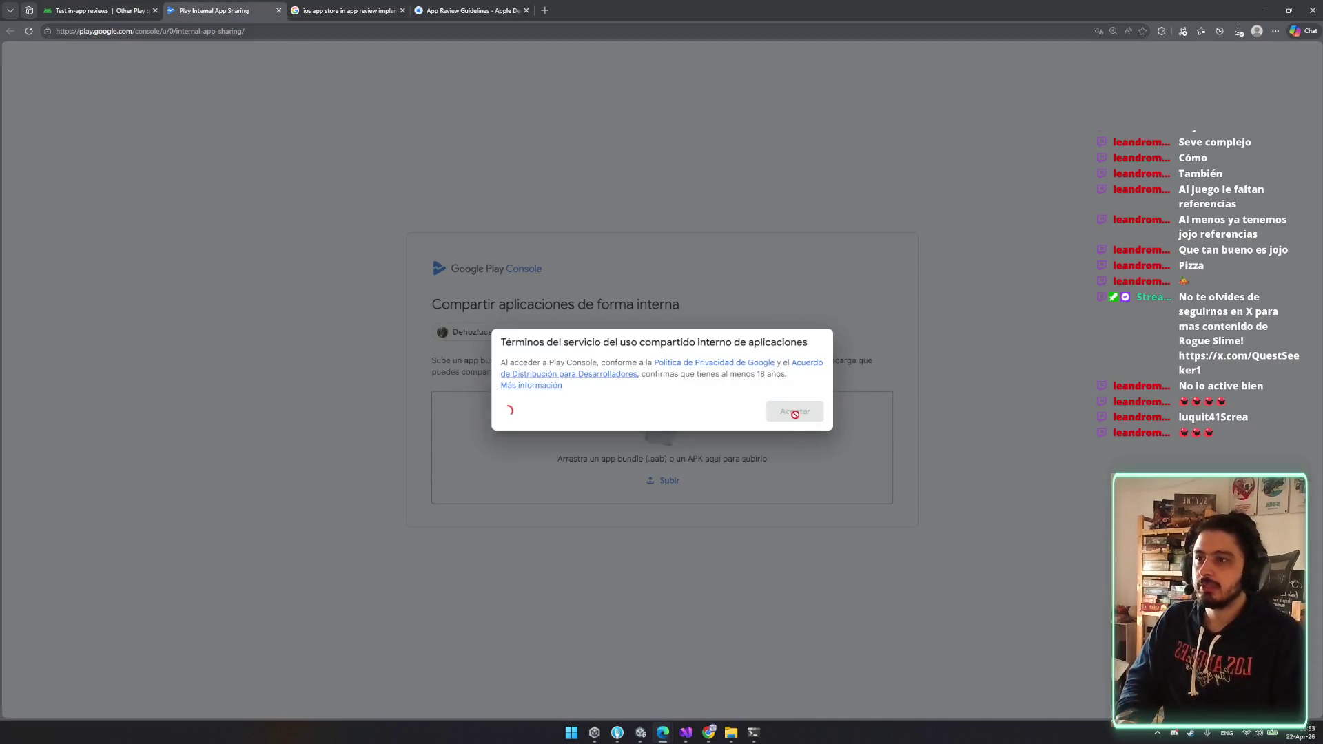
- Reread the guide's internal app sharing note that reviews can't be submitted
key("ctrl+shift+Tab")
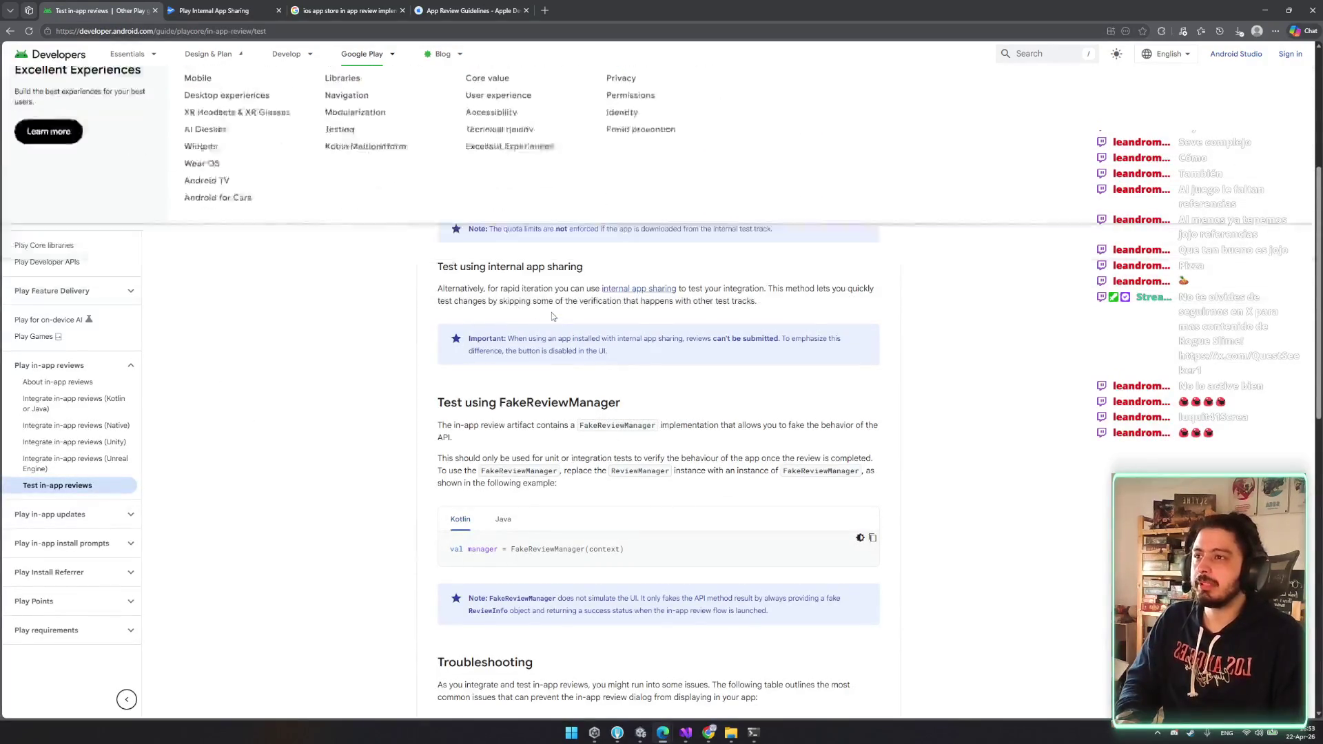
scroll(551, 313, "up", 1)
mouse_move(686, 341)
left_mouse_down()
mouse_move(777, 343)
mouse_move(488, 353)
mouse_move(744, 354)
left_mouse_up()
left_click(778, 343)
left_click(480, 391)
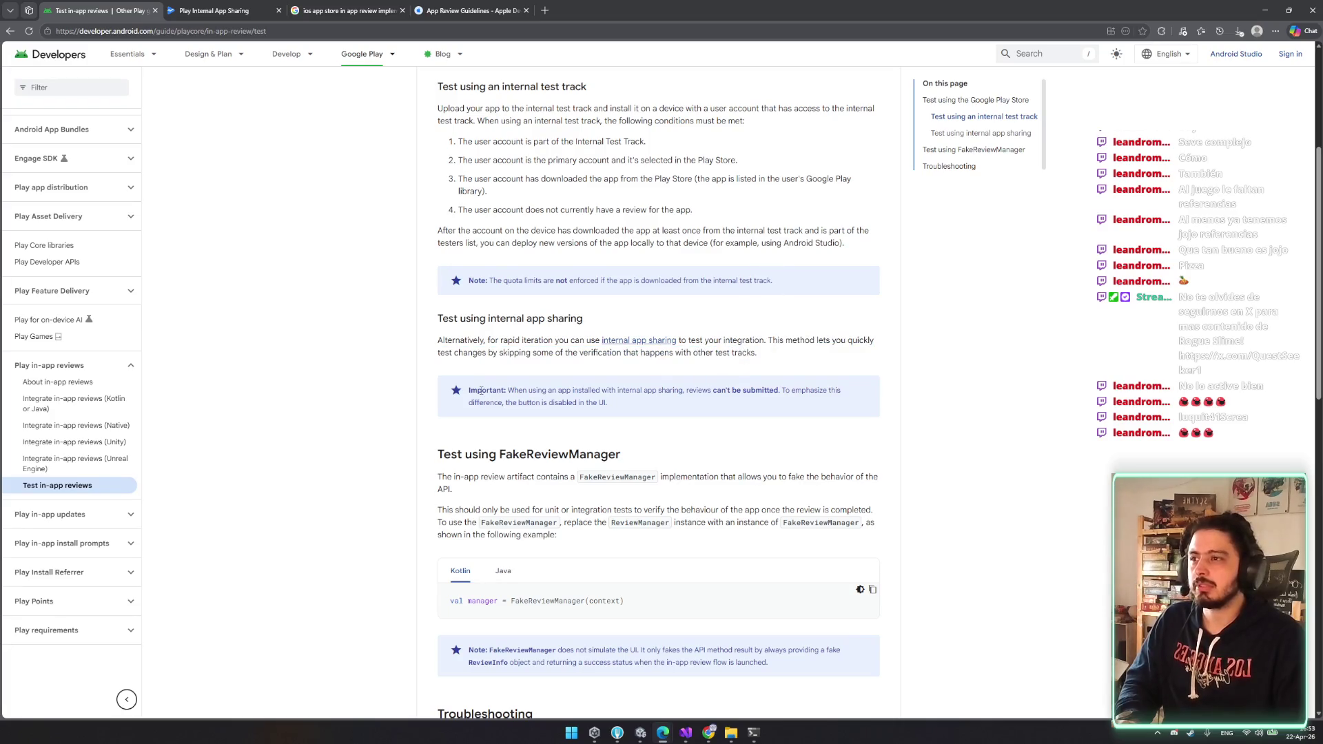
left_click_drag(510, 393, 752, 390)
left_click(776, 391)
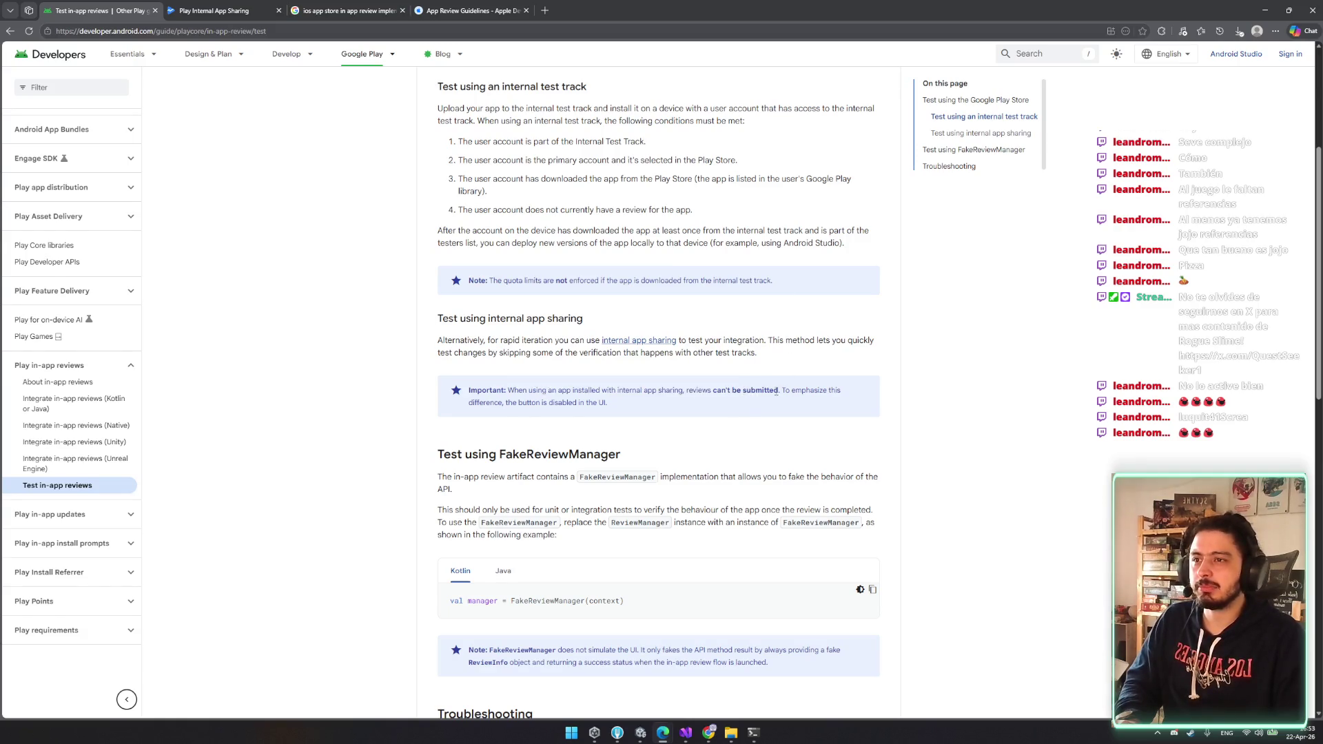
left_click_drag(503, 393, 583, 402)
left_click(672, 417)
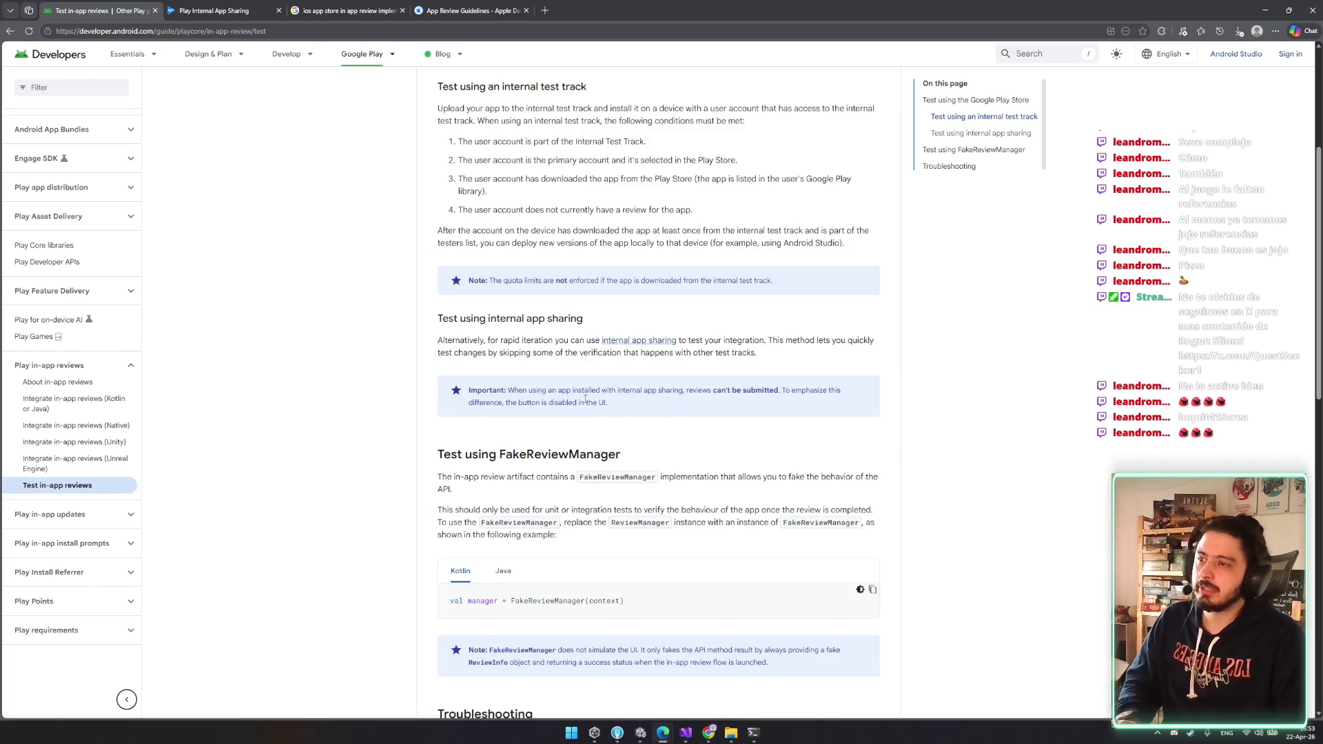
scroll(558, 419, "up", 3)
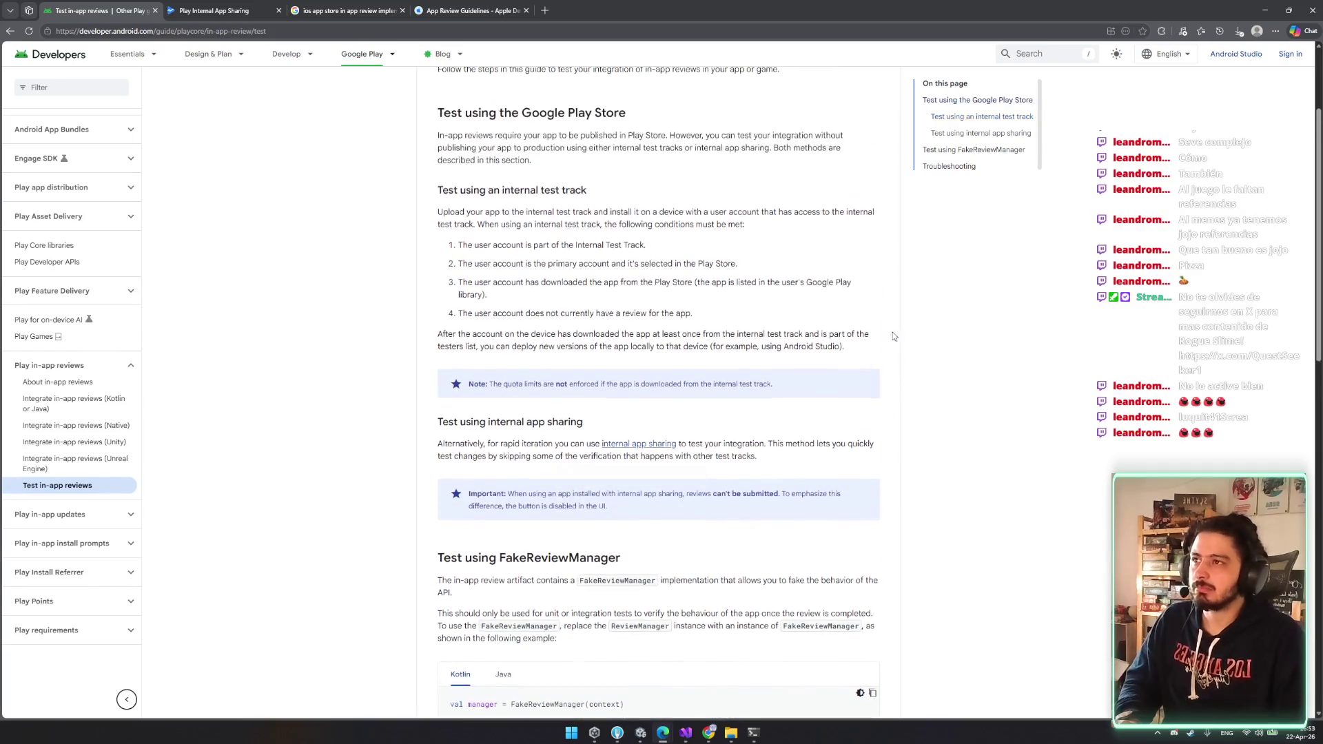
left_click(213, 8)
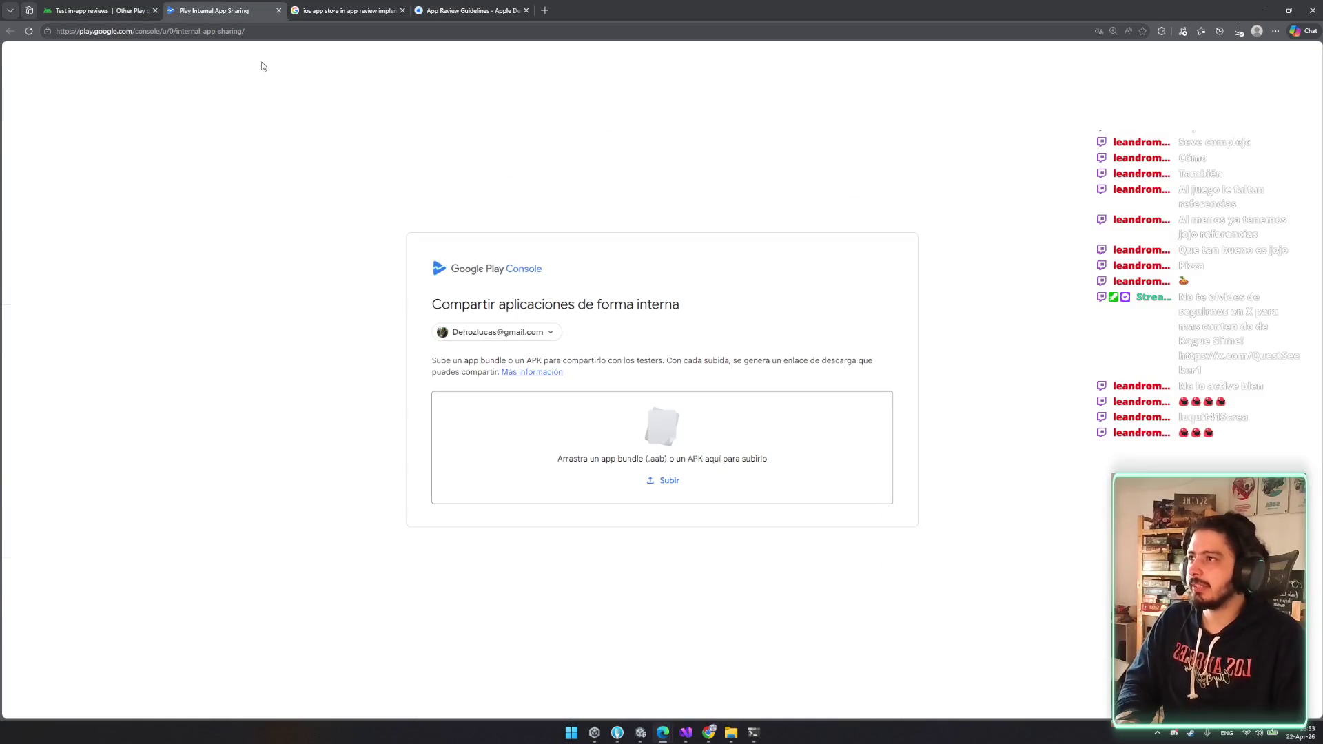
- Switch internal app sharing to the studio's developer account and accept the terms
left_click(545, 330)
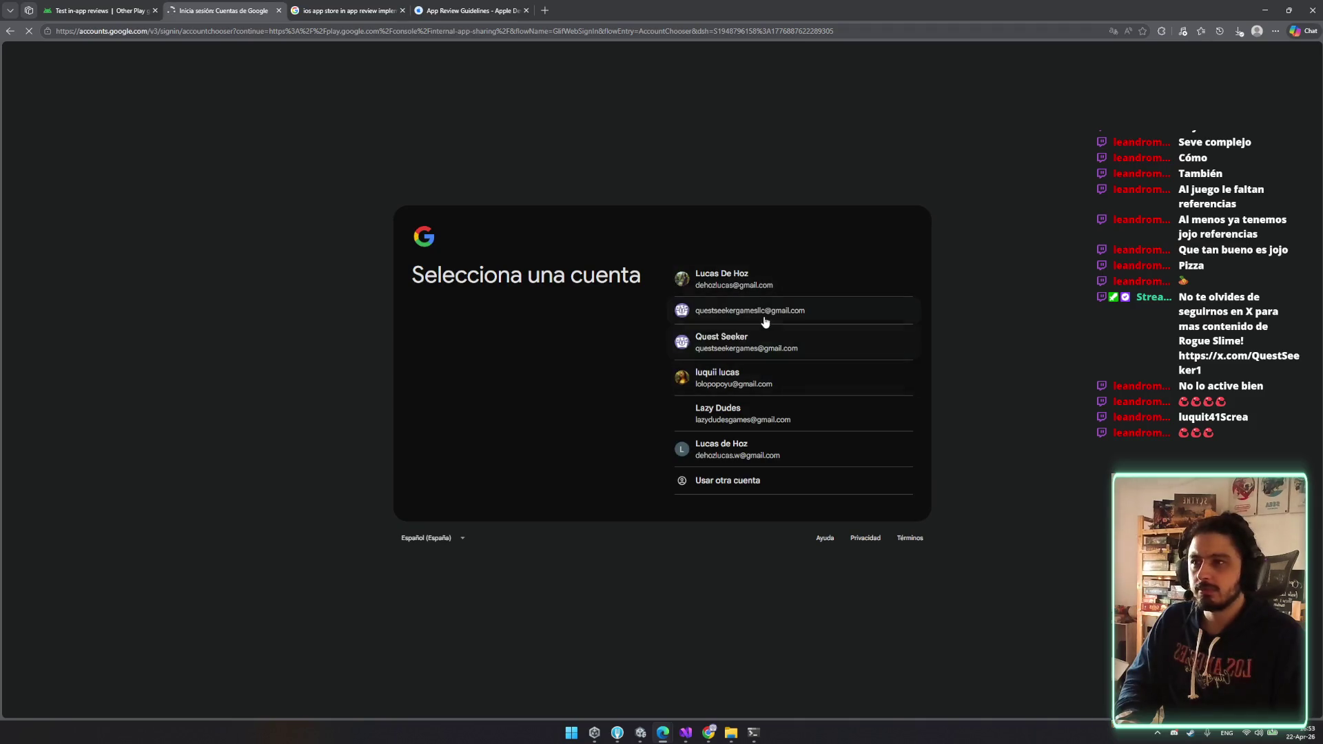
mouse_move(783, 342)
left_mouse_down()
mouse_move(869, 349)
mouse_move(869, 314)
left_mouse_up()
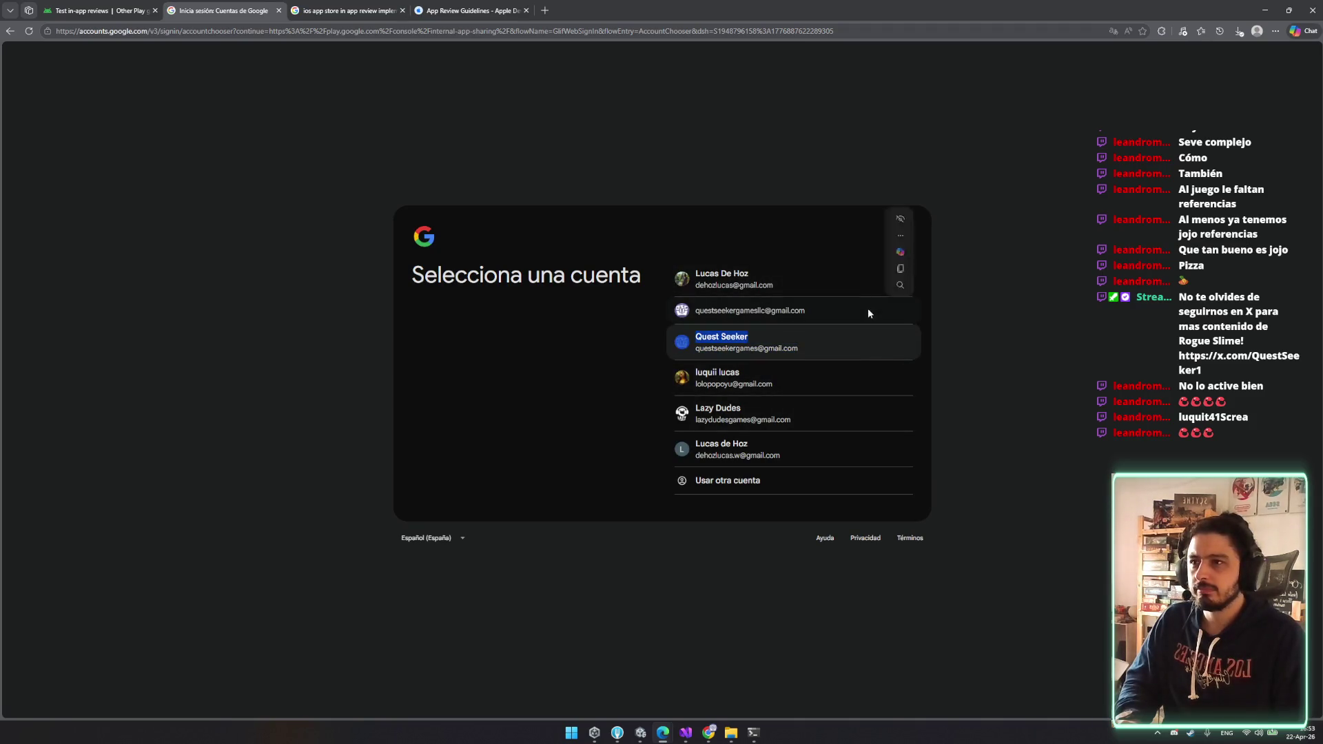
left_click(868, 314)
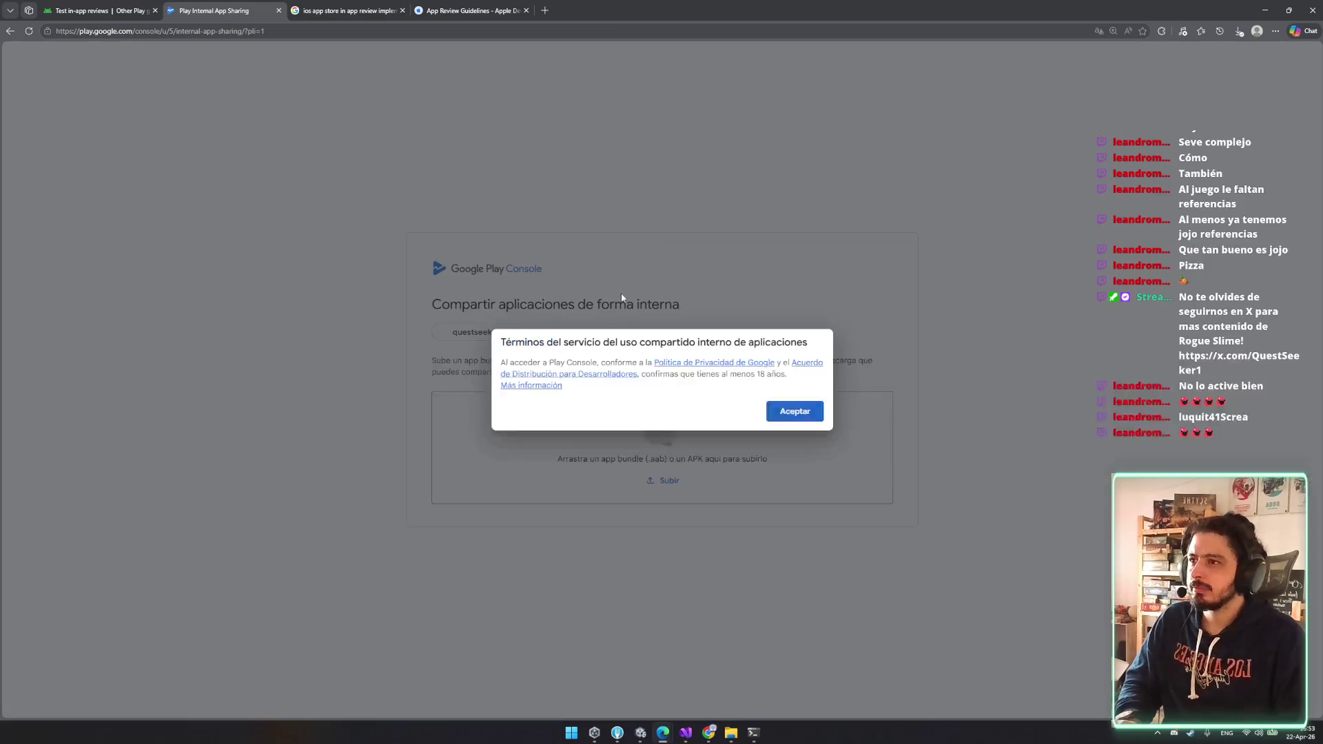
left_click(812, 413)
- Open the 'Más información' help article on sharing app bundles and APKs internally
mouse_move(442, 358)
left_mouse_down()
mouse_move(796, 360)
mouse_move(458, 359)
left_mouse_up()
left_click(542, 374)
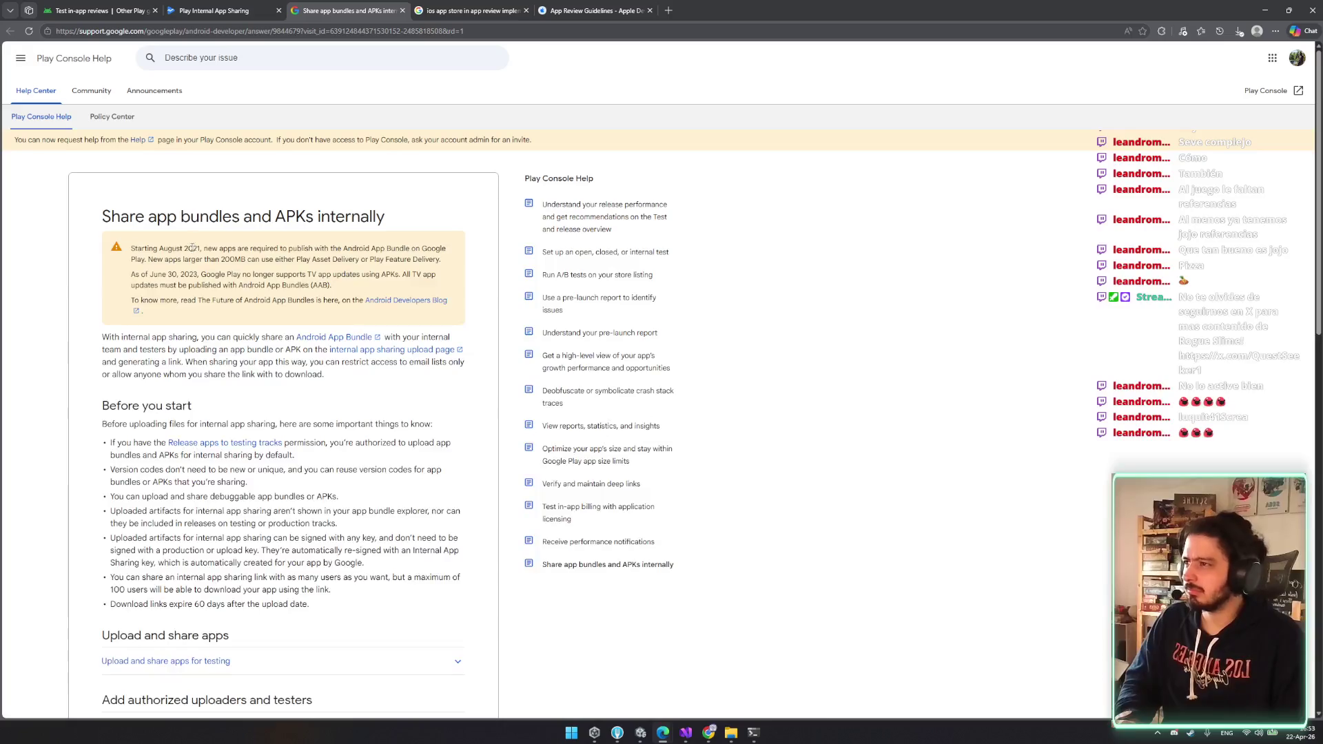
mouse_move(102, 337)
left_mouse_down()
mouse_move(424, 337)
mouse_move(128, 351)
mouse_move(300, 351)
left_mouse_up()
- Reread the upload page's description of per-upload download links
left_click(291, 371)
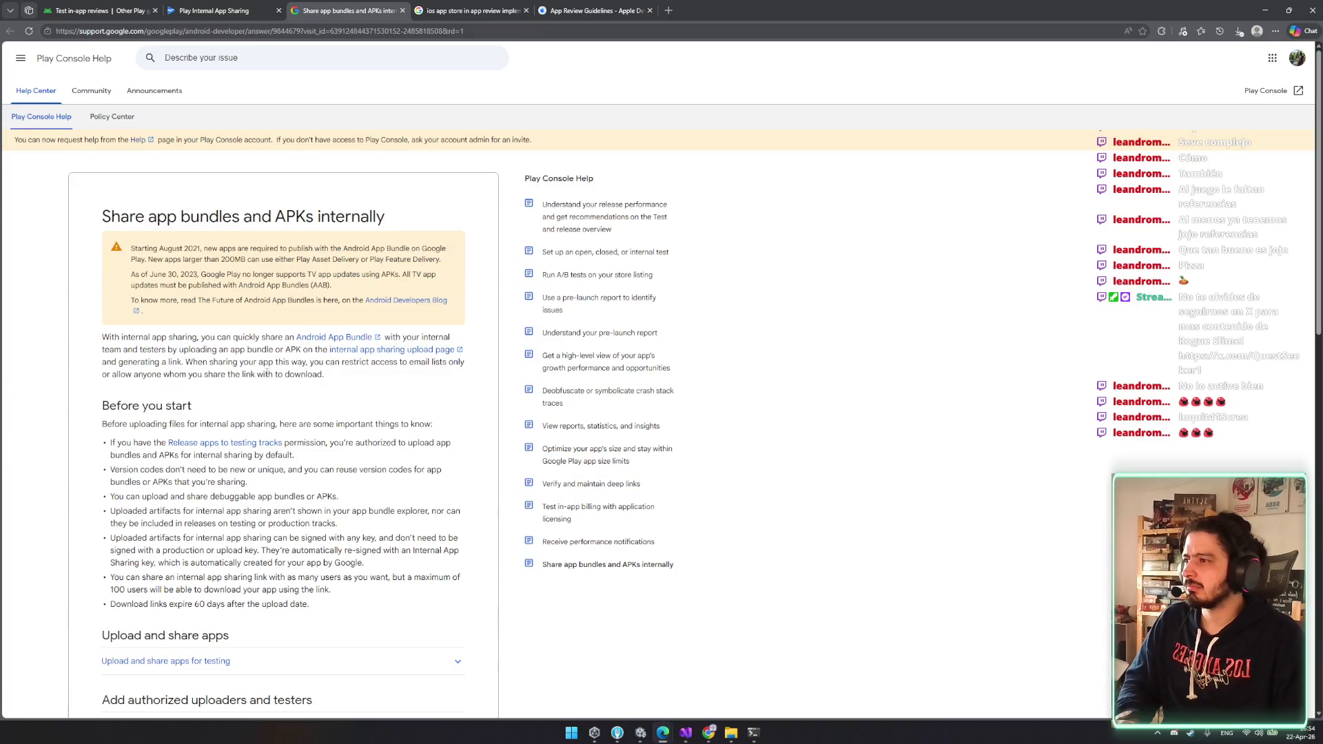
scroll(241, 138, "down", 2)
left_click(220, 13)
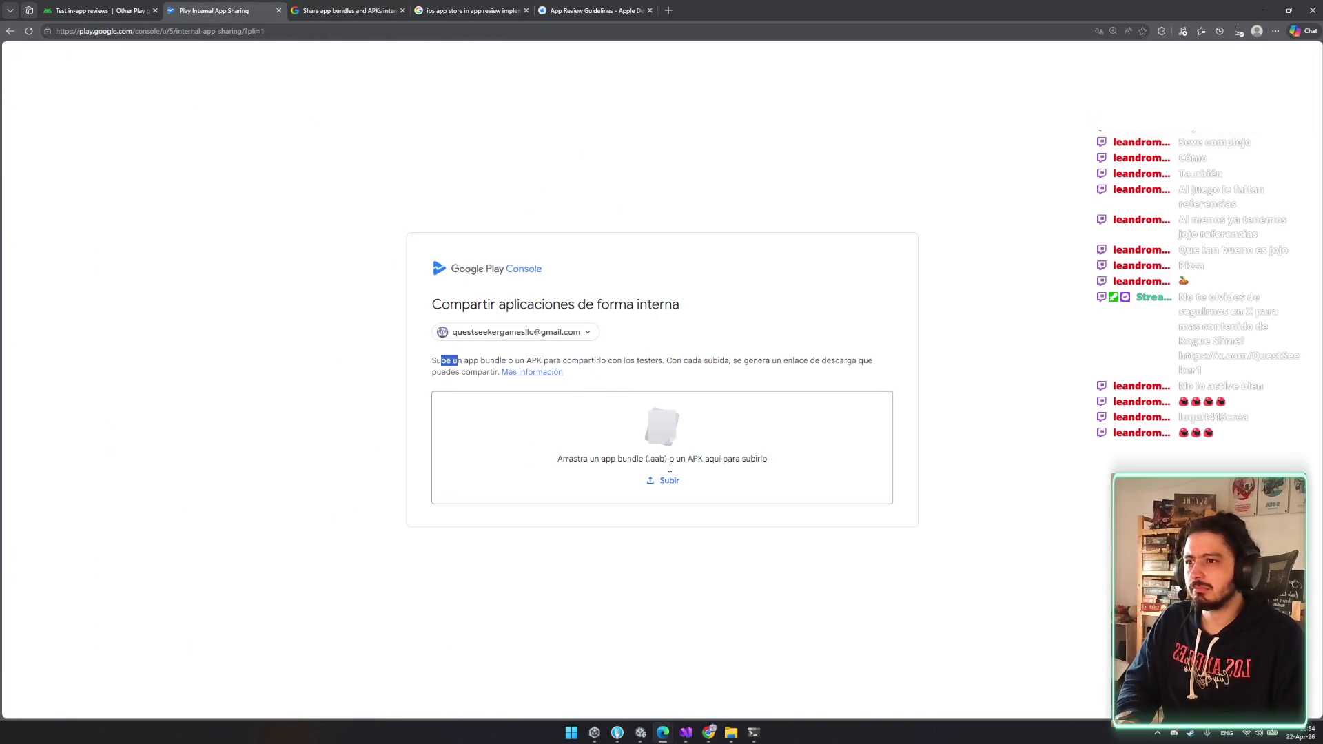
mouse_move(491, 361)
left_mouse_down()
mouse_move(781, 377)
mouse_move(455, 361)
mouse_move(466, 372)
left_mouse_up()
left_click(638, 369)
double_click(692, 361)
left_click(780, 377)
left_click(636, 386)
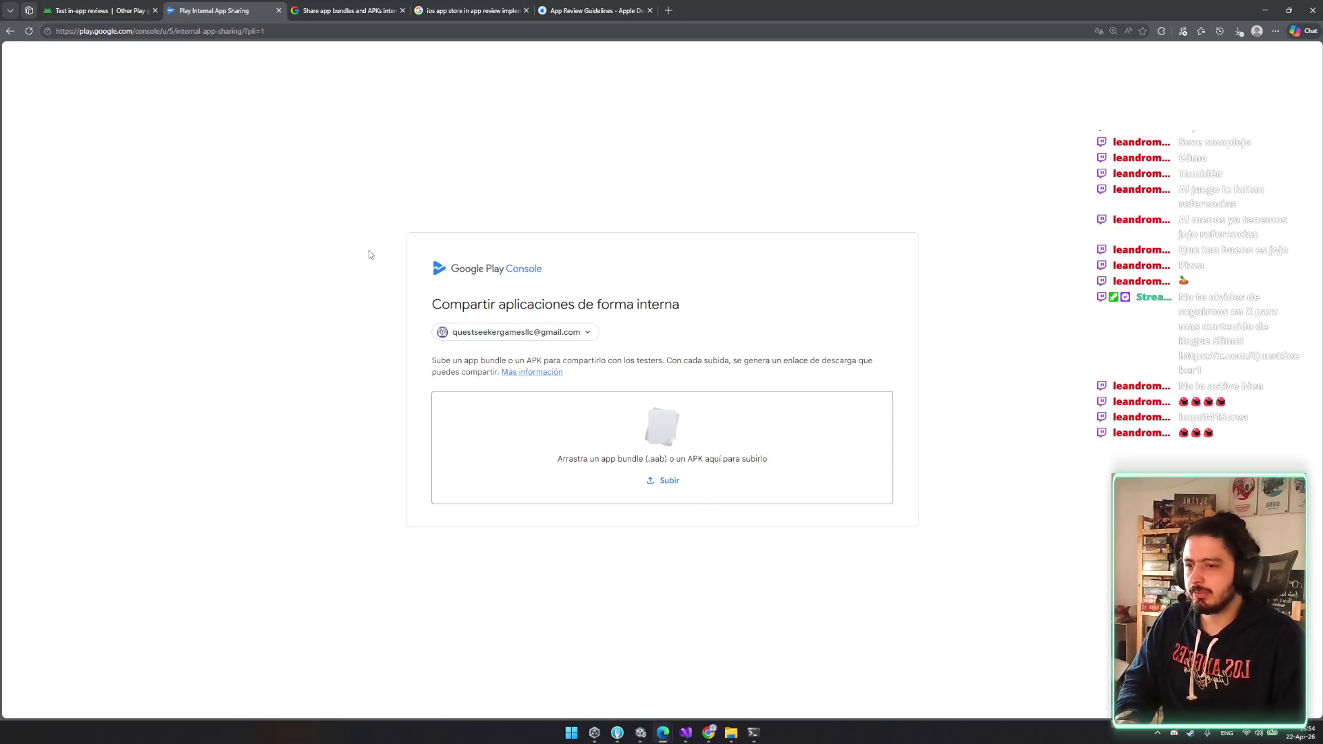
- Reread the testing guide's internal app sharing paragraph about skipping verification
left_click(159, 7)
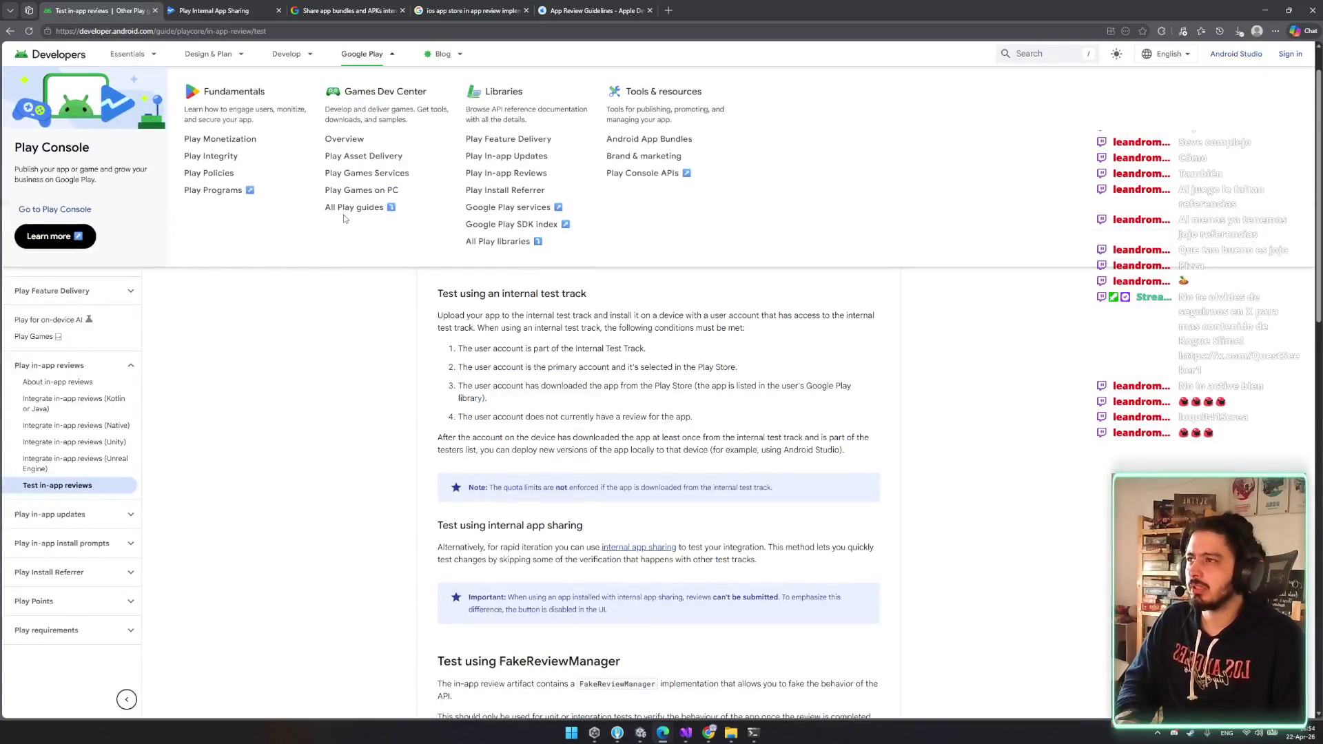
scroll(602, 491, "down", 2)
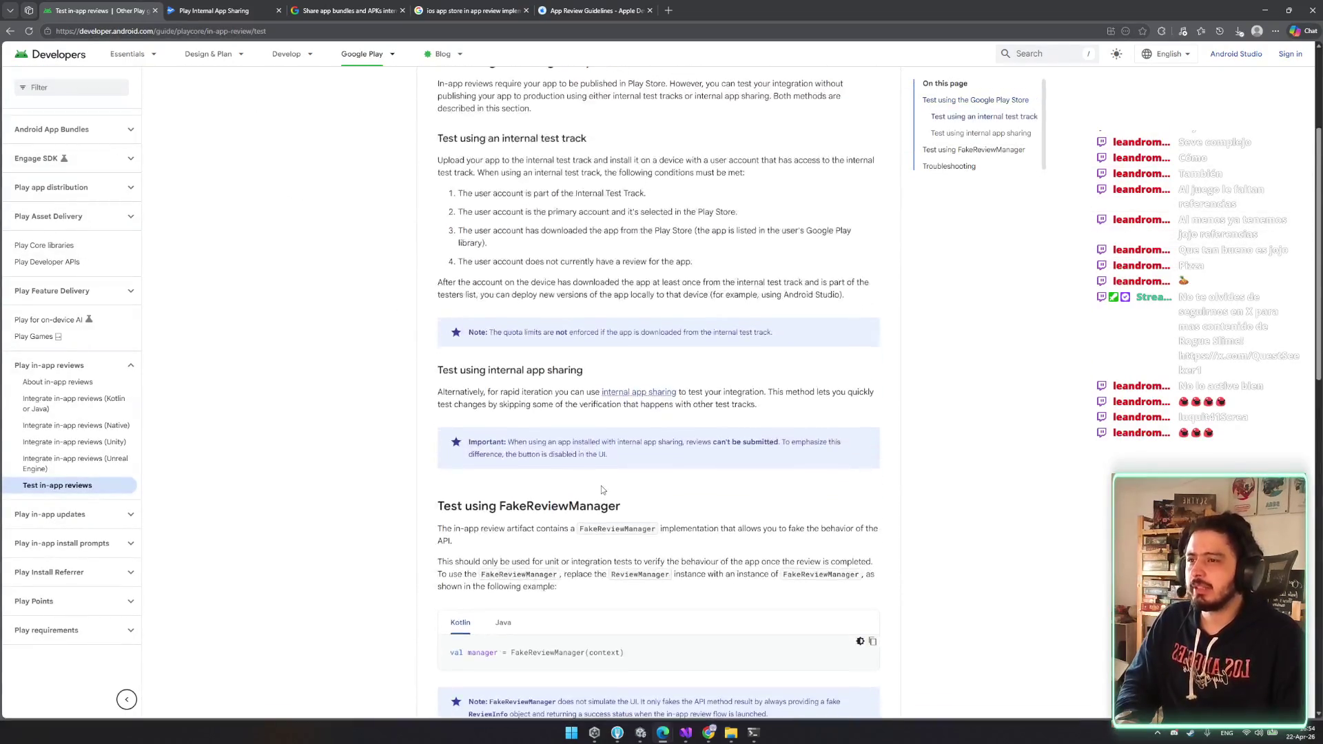
mouse_move(698, 391)
left_mouse_down()
mouse_move(809, 392)
mouse_move(801, 403)
mouse_move(693, 393)
mouse_move(618, 419)
mouse_move(463, 407)
mouse_move(690, 408)
left_mouse_up()
left_click(463, 407)
left_click(691, 410)
scroll(705, 438, "down", 5)
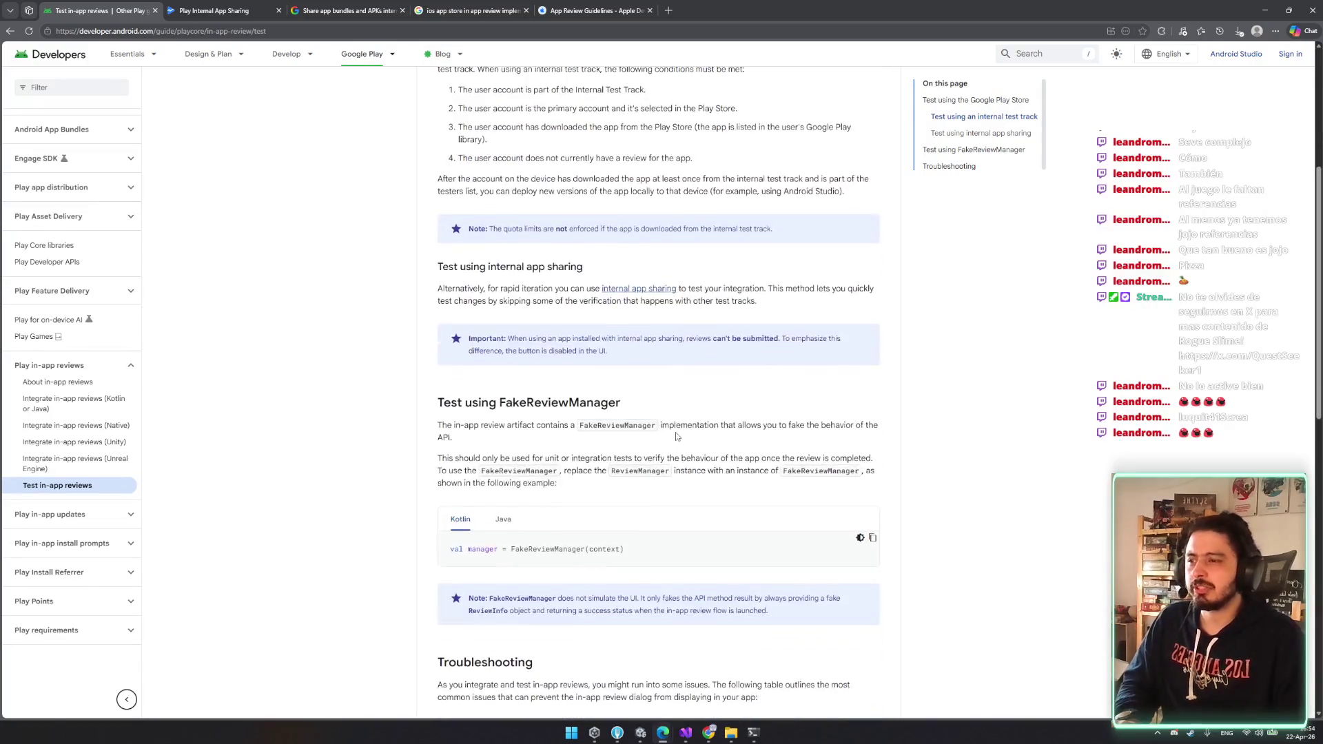
- Close the Internal App Sharing tab and return to the Unity editor
key("ctrl+Tab")
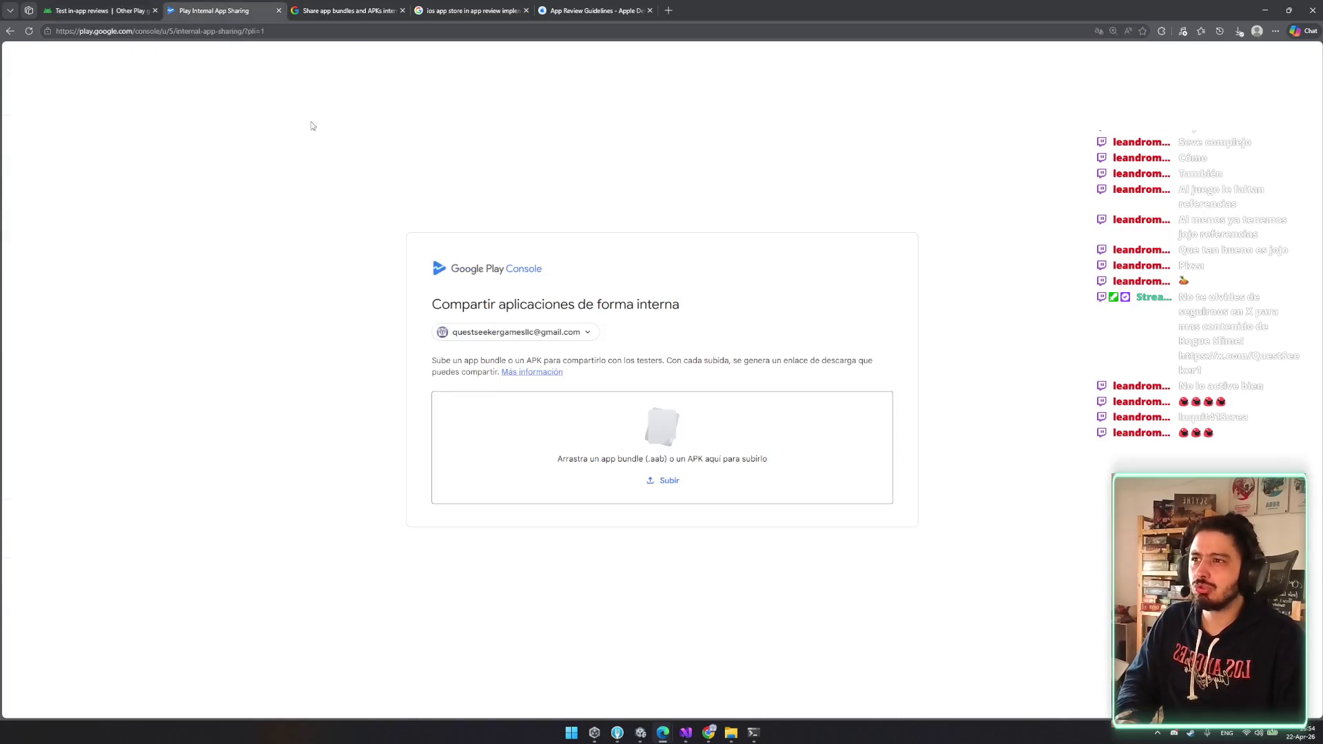
left_click_drag(410, 358, 815, 357)
left_click(741, 365)
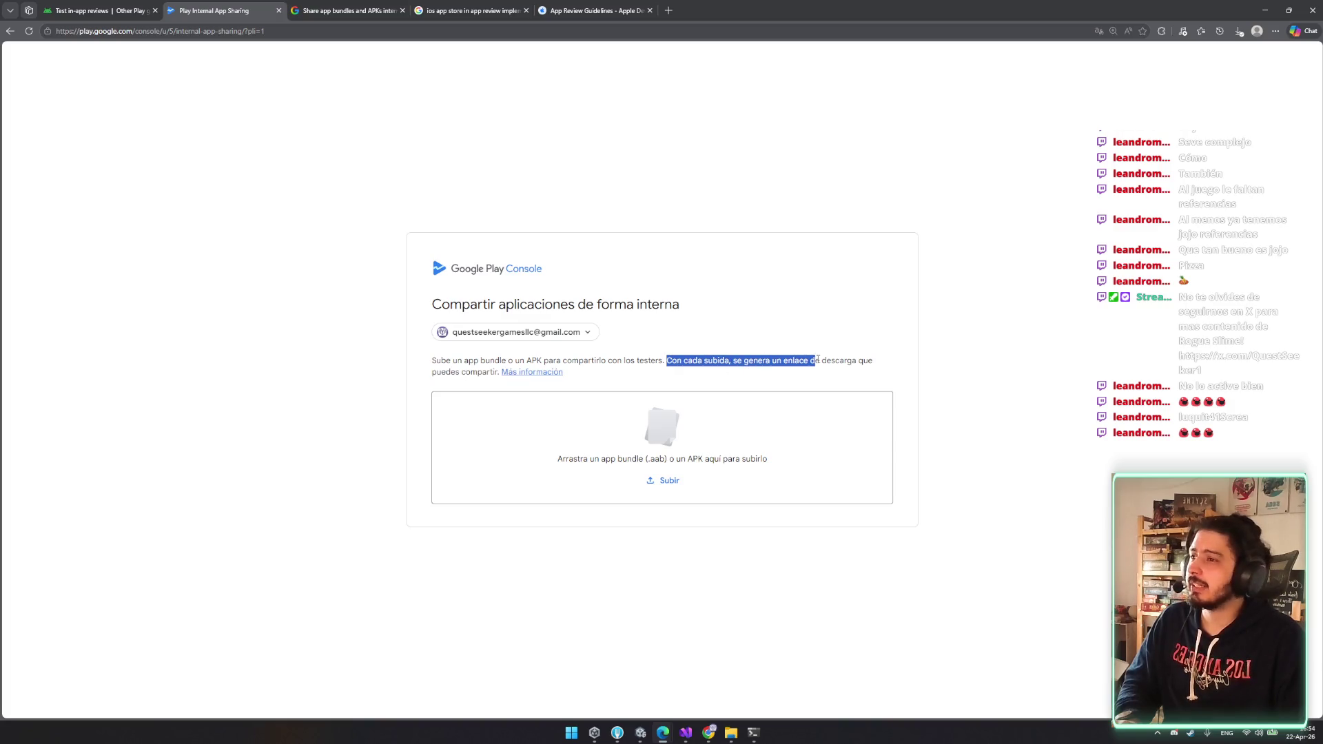
left_click(717, 378)
key("ctrl+w")
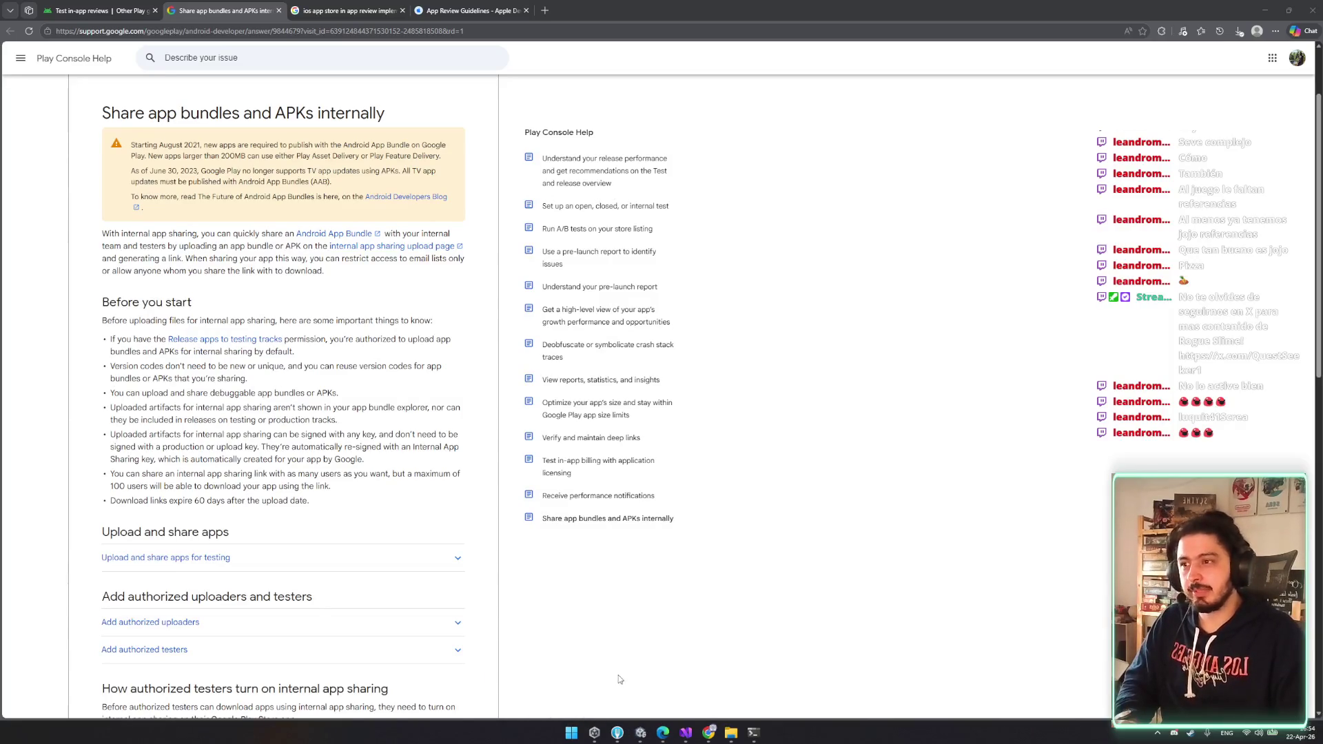
left_click(641, 732)
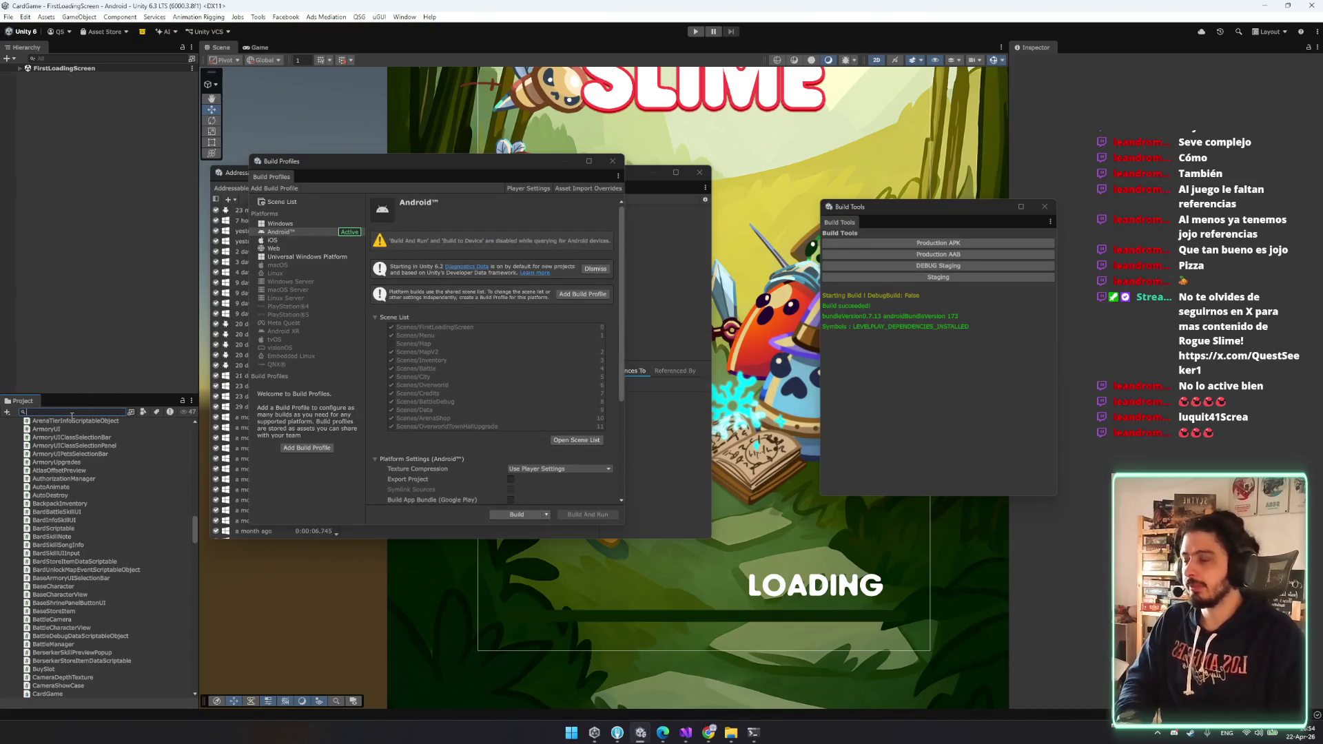
- Find the RateMePopup prefab via search and close the build tools, Addressables and Build Profiles windows
type("rateme")
left_click(38, 433)
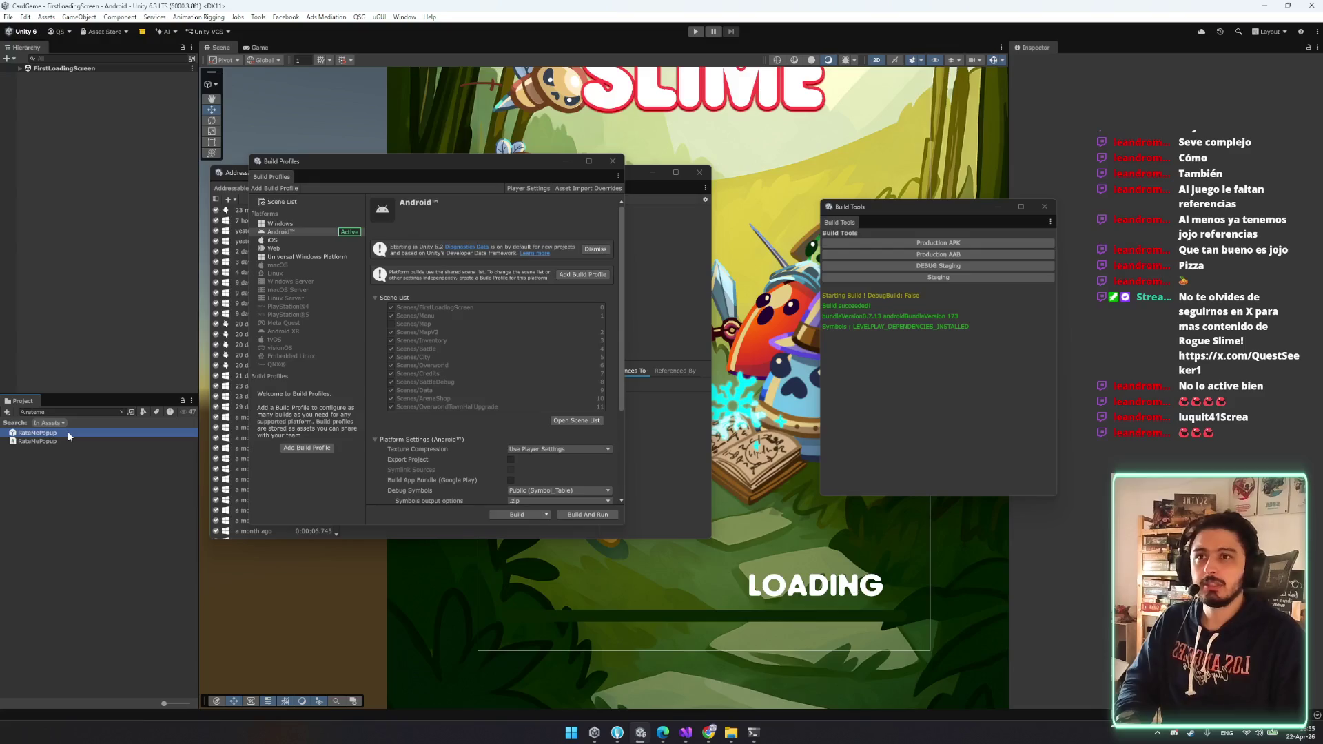
left_click(1045, 207)
left_click(700, 172)
left_click(612, 160)
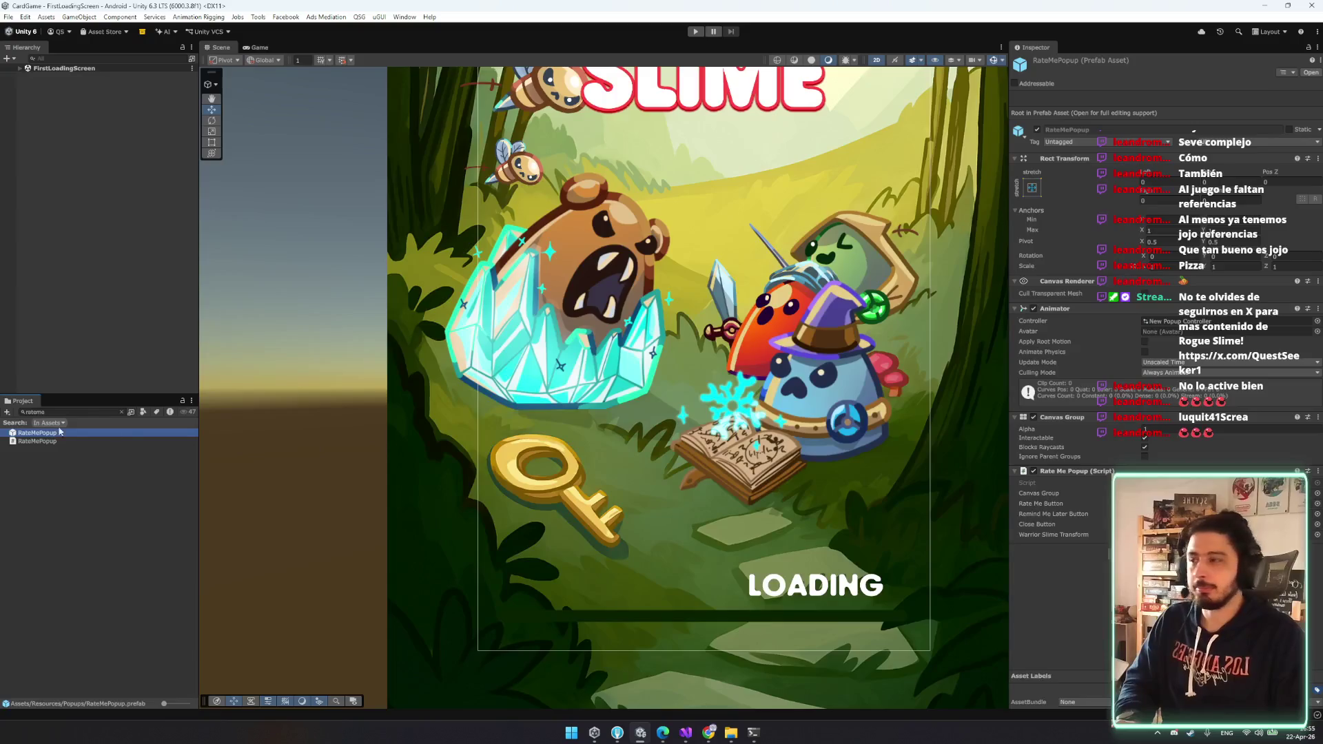
- Scale the prefab's Popup Container from 0.4225 to 0.7997, save, and enter Play mode
double_click(38, 433)
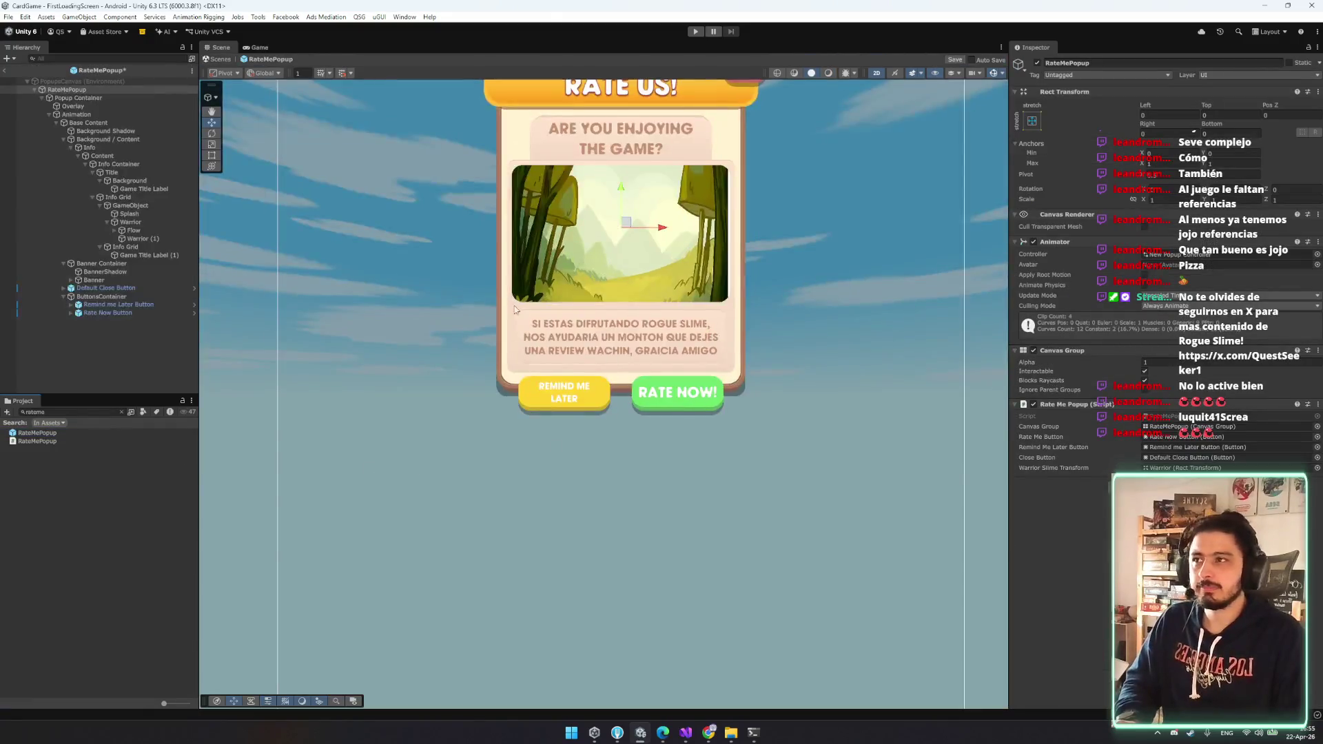
left_click(86, 98)
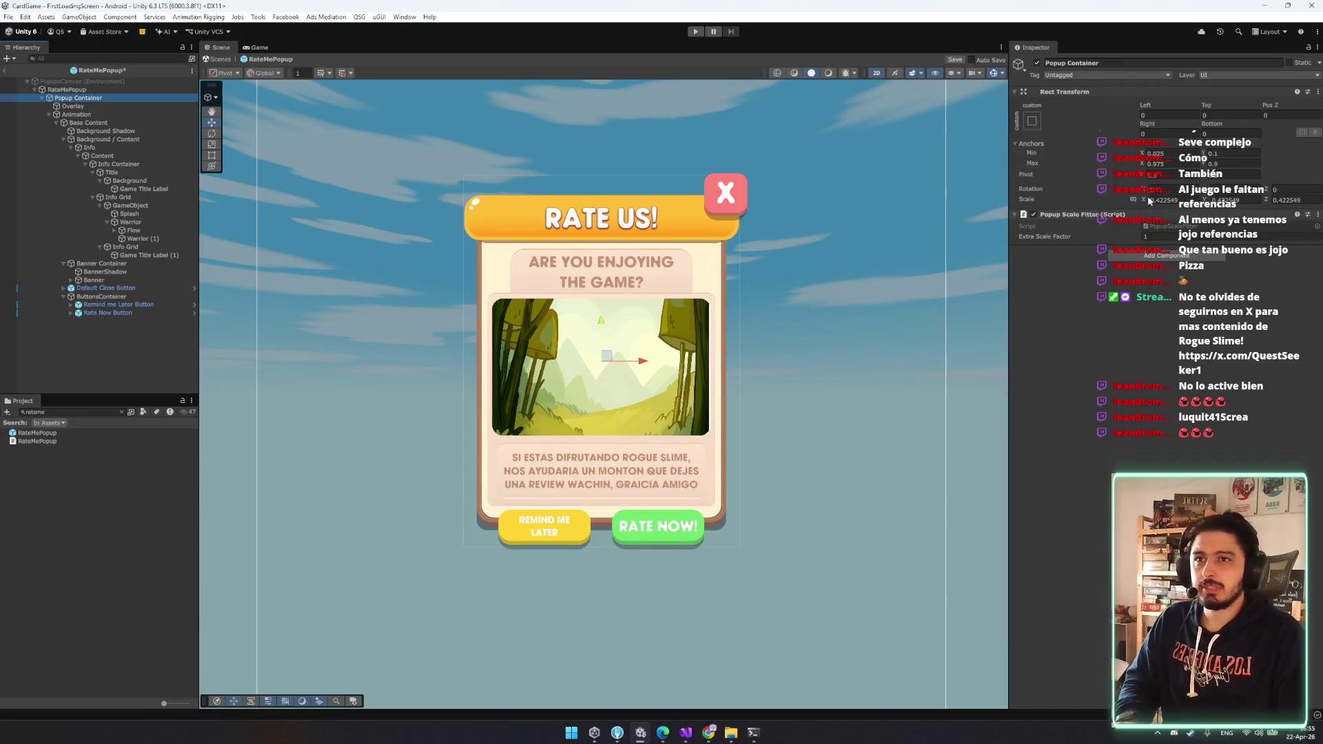
left_click_drag(1138, 198, 1105, 206)
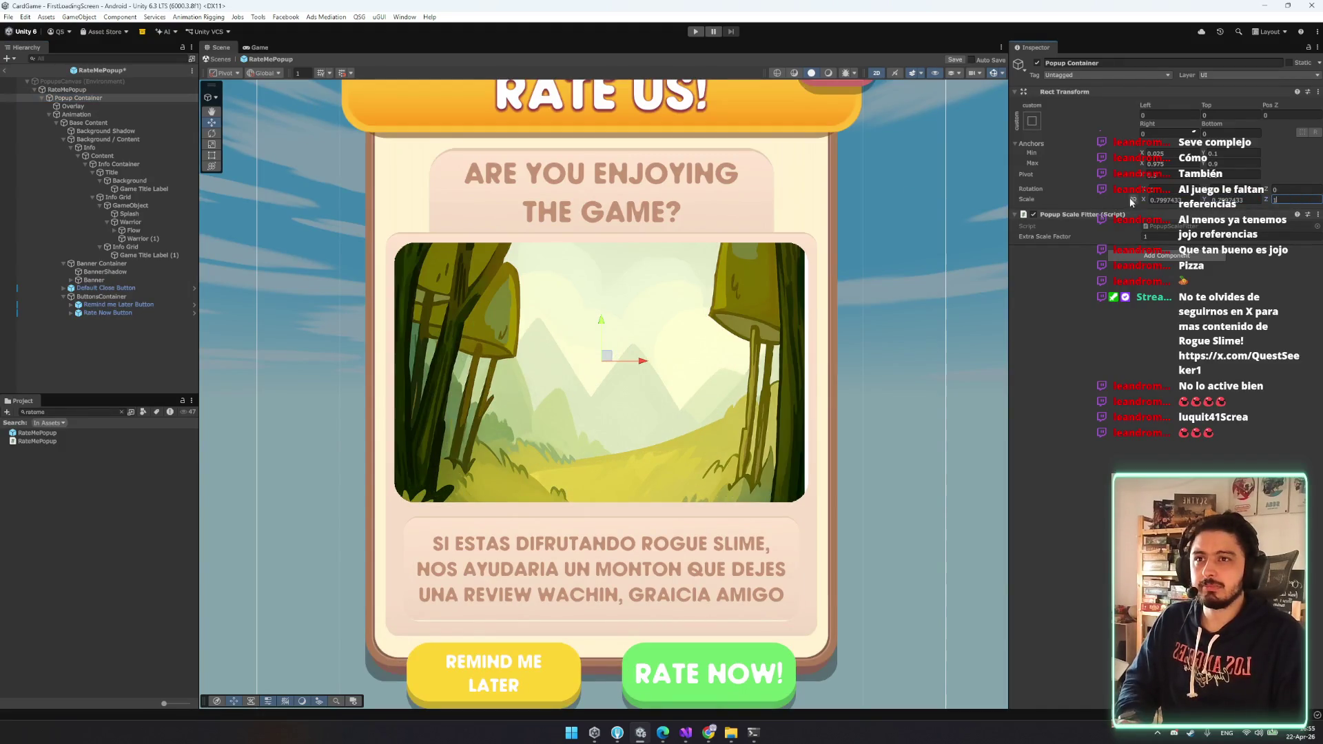
key("ctrl+s")
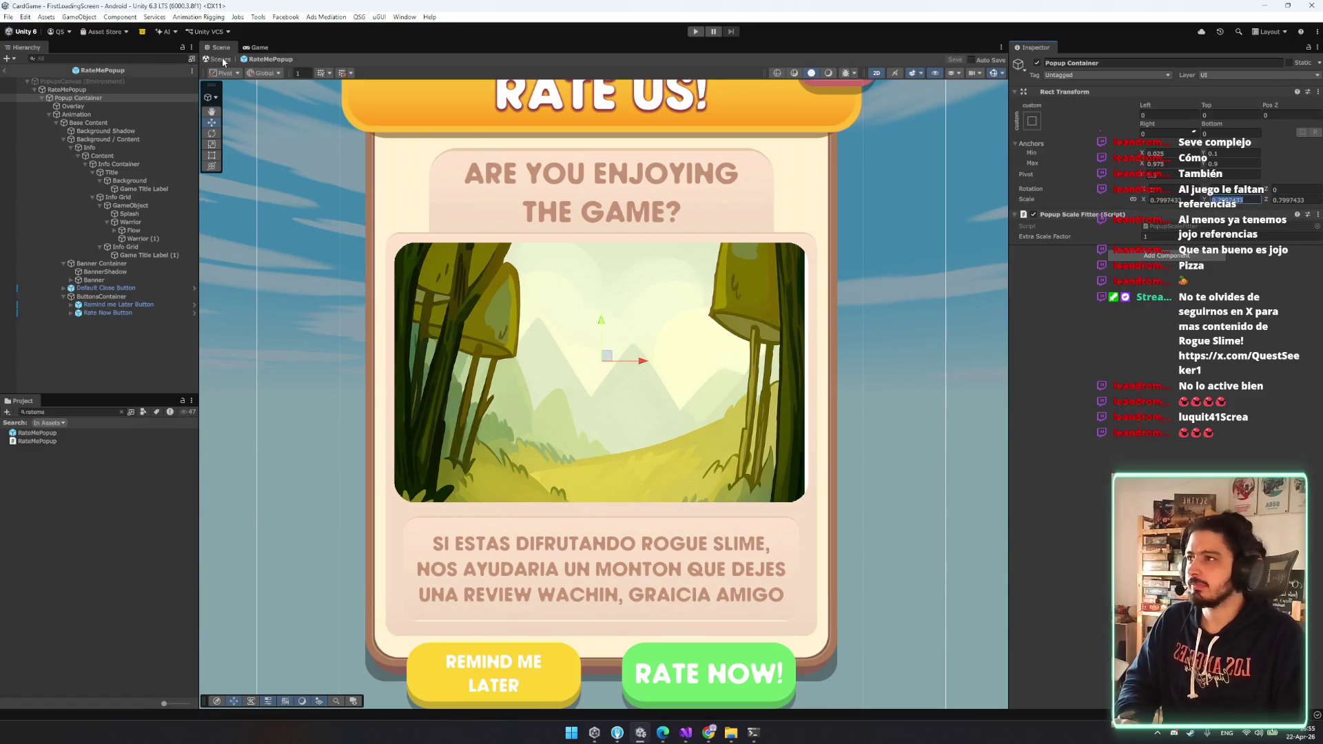
left_click(696, 31)
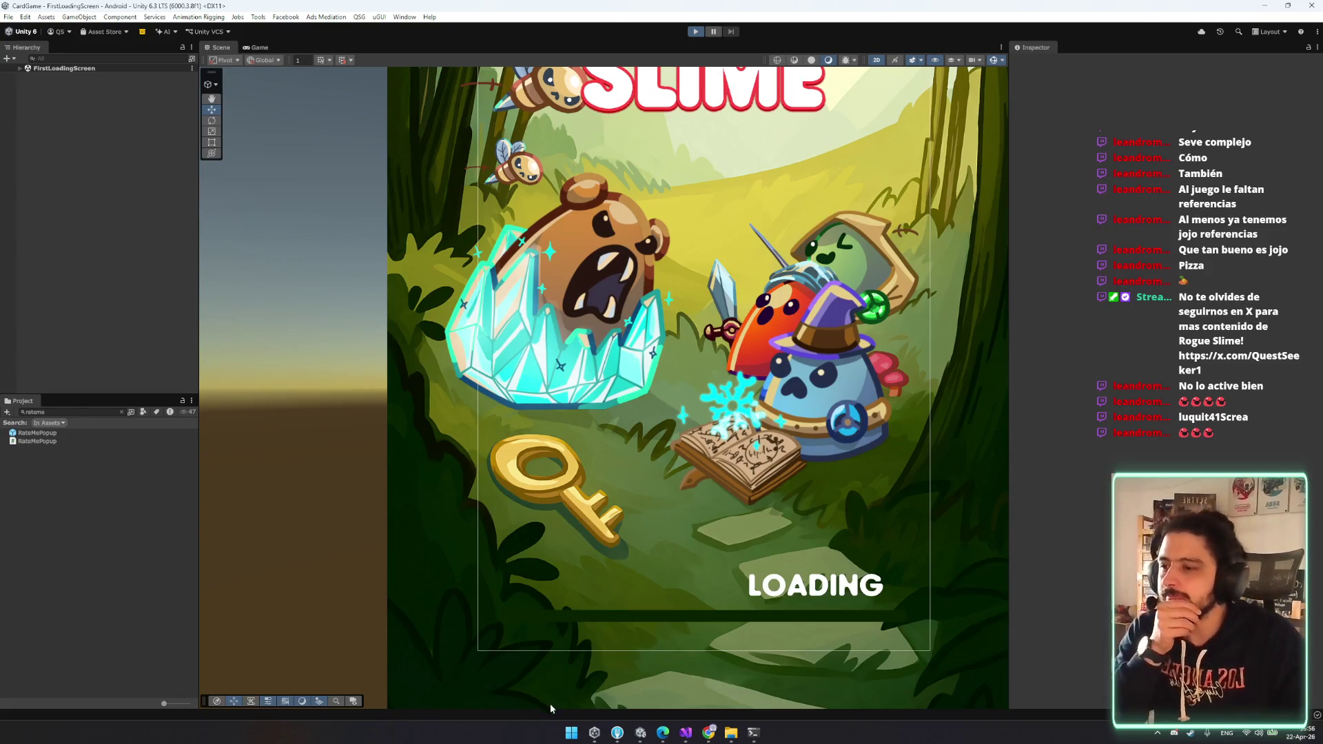
- Close the stray Chrome window and the Android platform-tools Command Prompt terminal
left_click(708, 735)
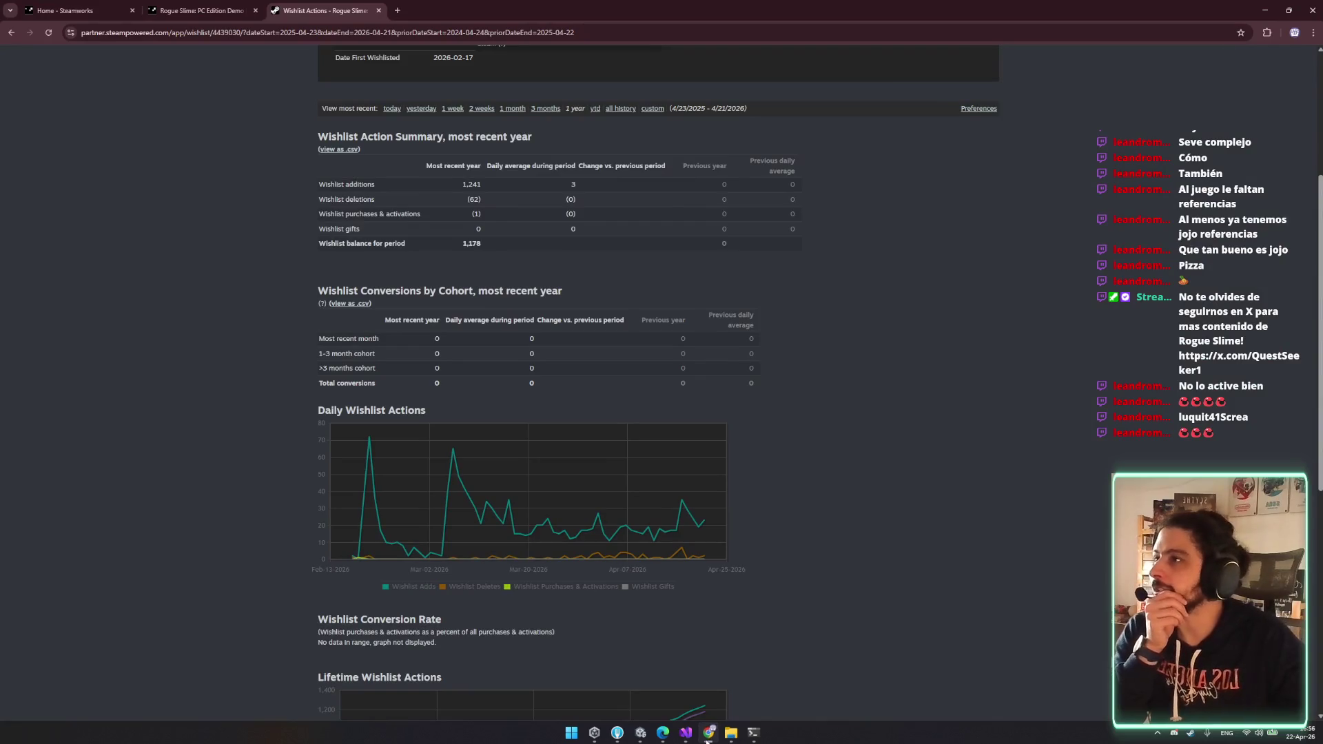
left_click(706, 735)
right_click(710, 735)
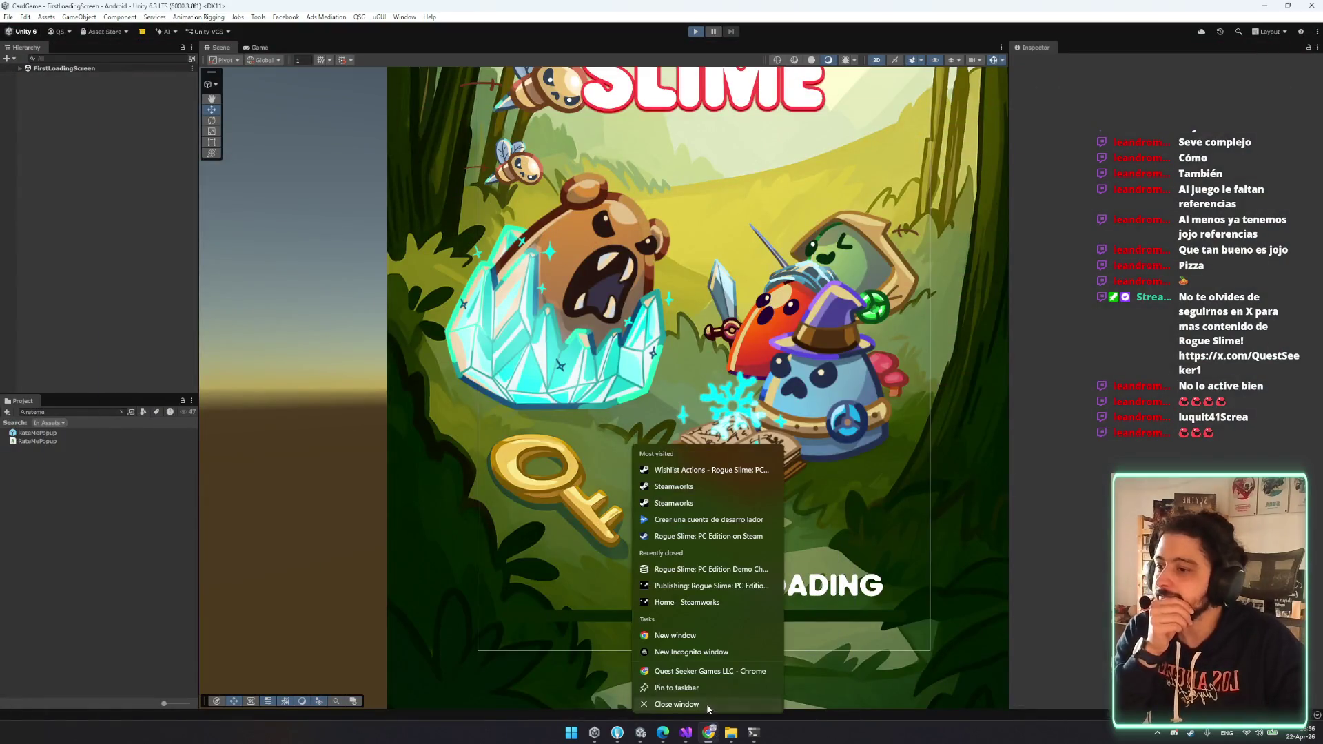
left_click(710, 706)
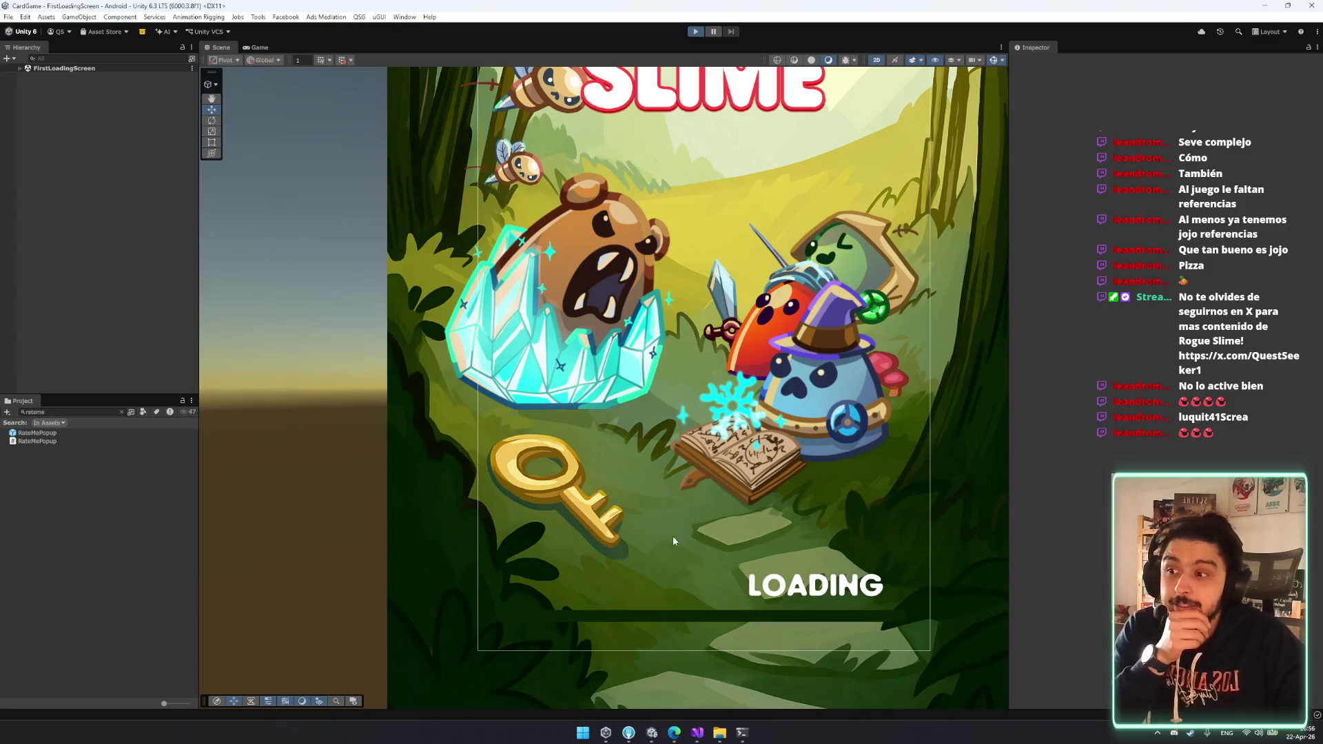
left_click(743, 733)
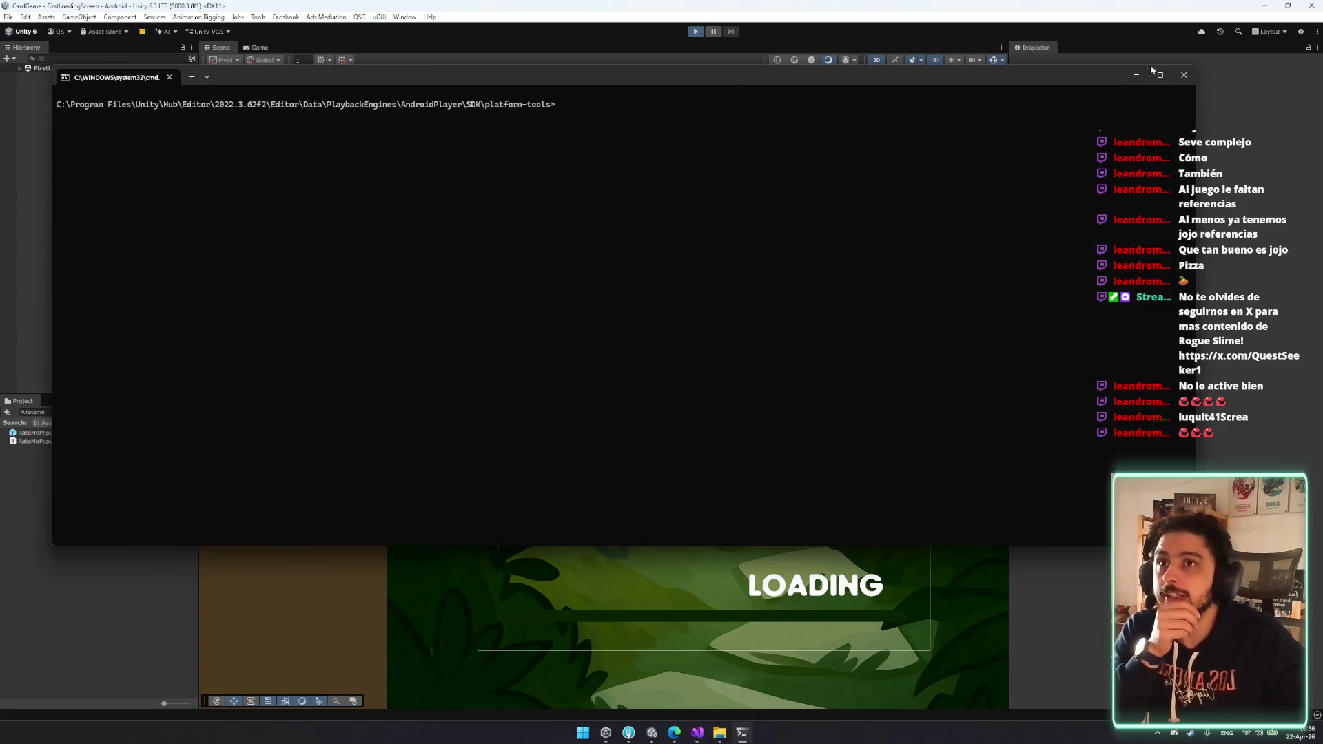
left_click(1184, 74)
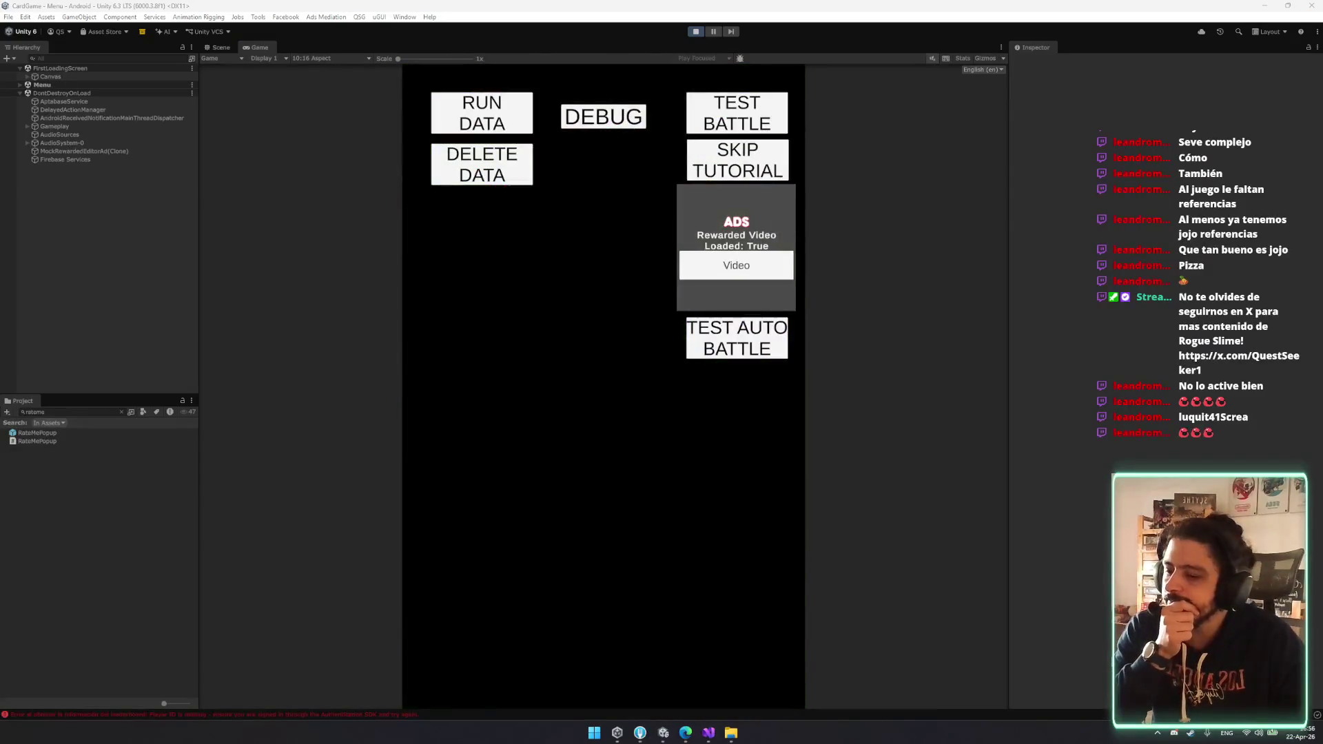
- Preview the Wishlist Now popup at 16:9 Portrait, Free Aspect and 800x480 Portrait
left_click(595, 519)
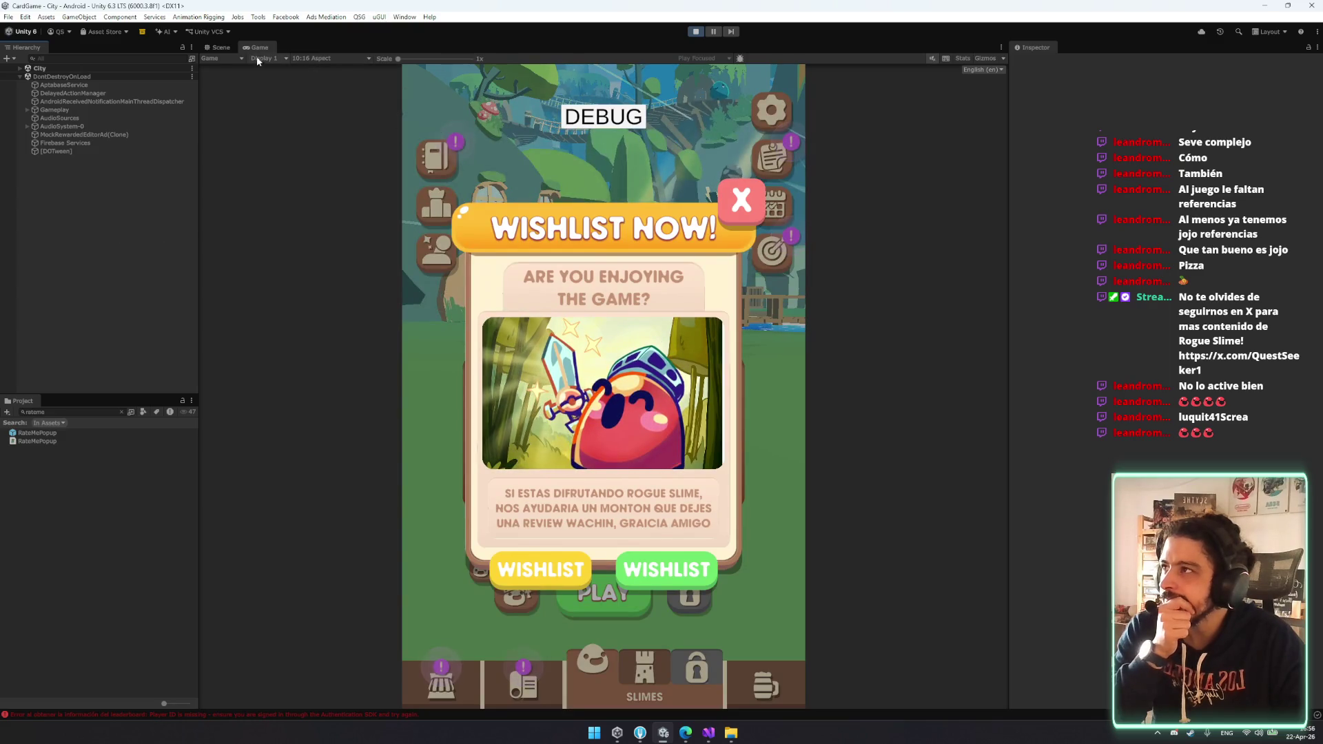
left_click(313, 59)
left_click(330, 216)
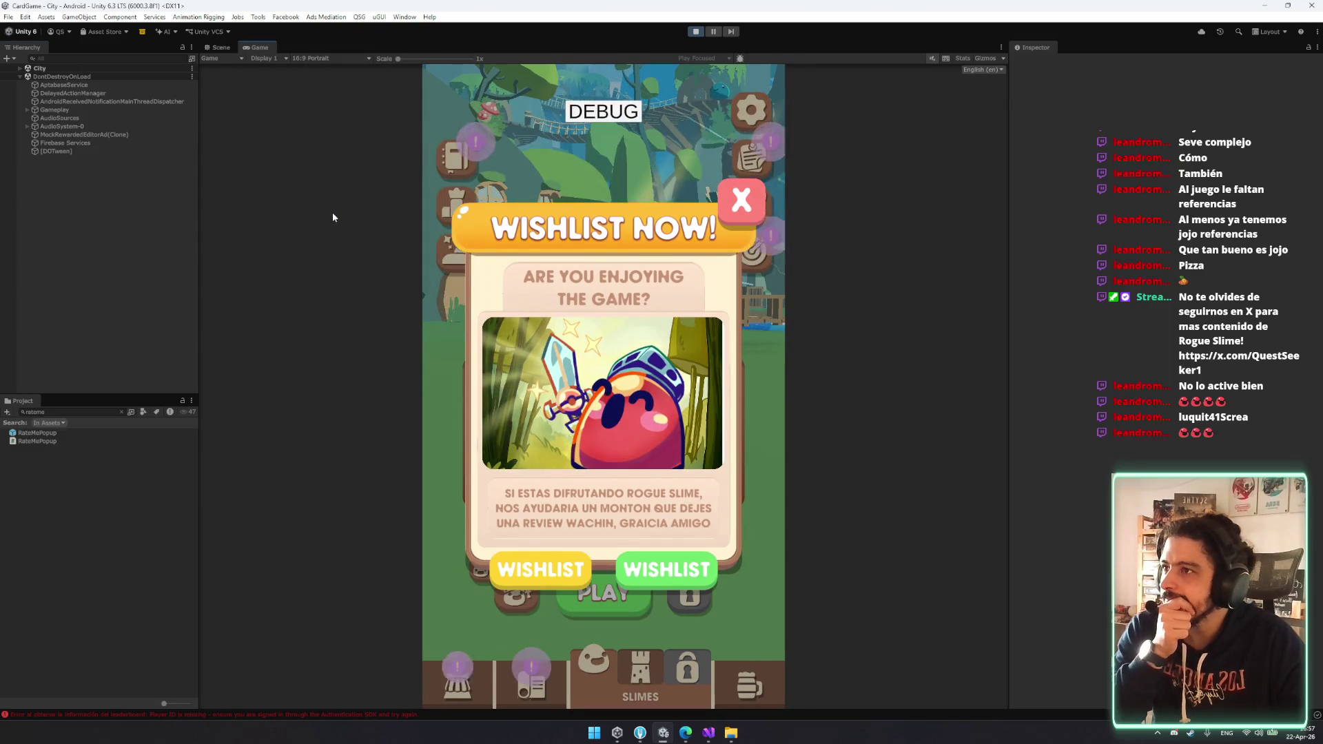
left_click(336, 59)
left_click(346, 96)
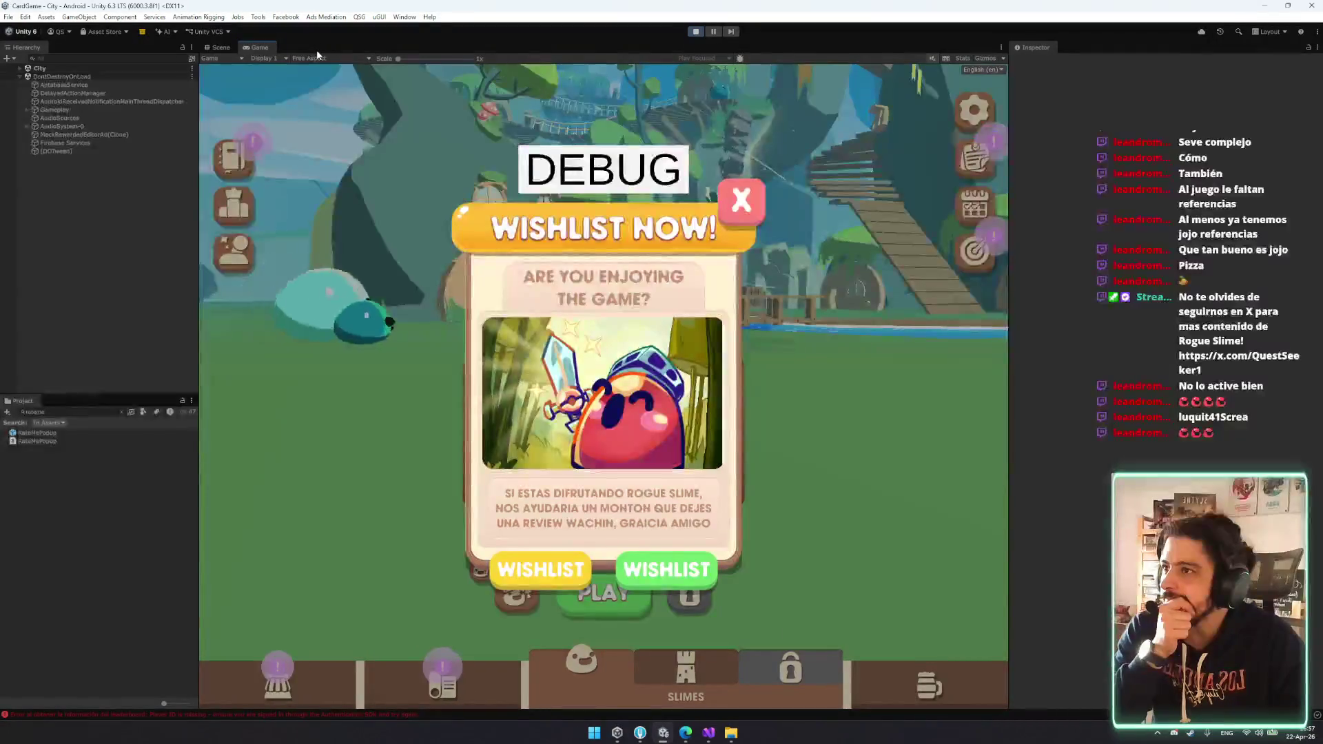
left_click(331, 60)
left_click(331, 103)
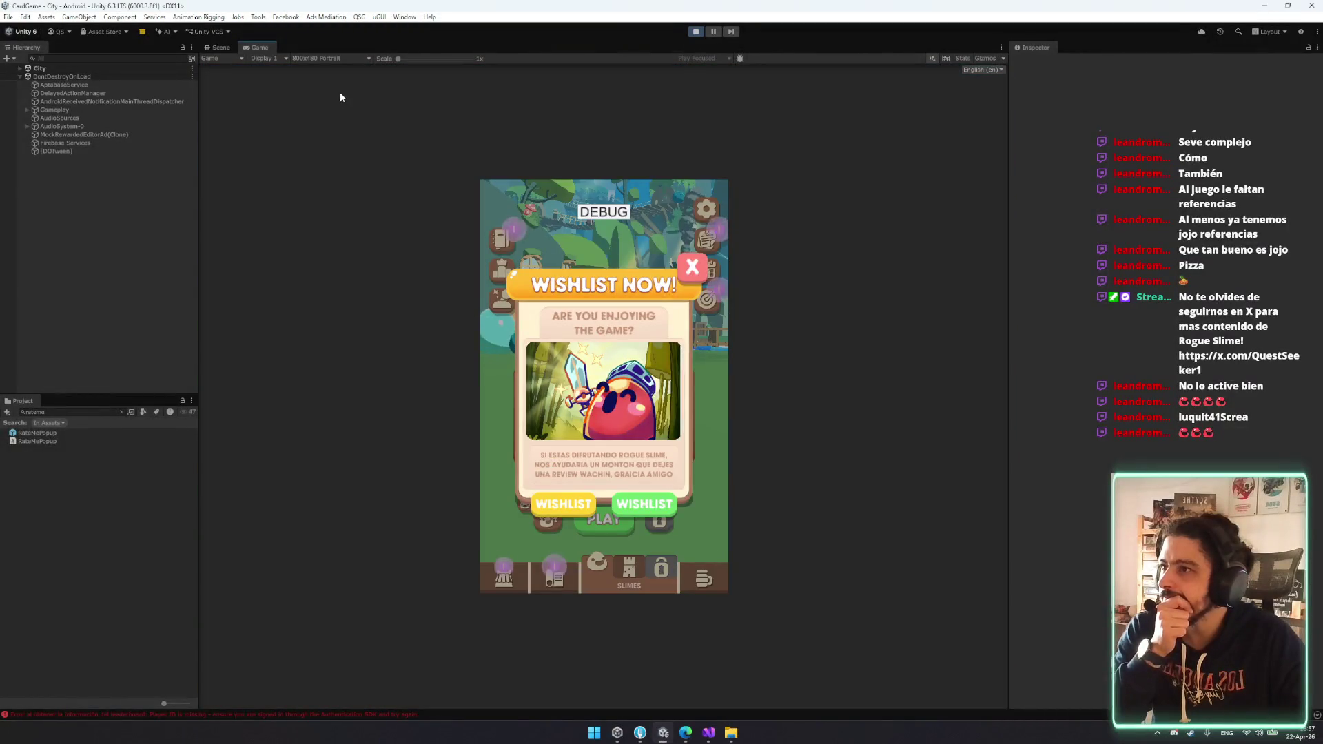
- Return the Game view to 10:16, dismiss the Wishlist Now popup and stop play mode
left_click(352, 58)
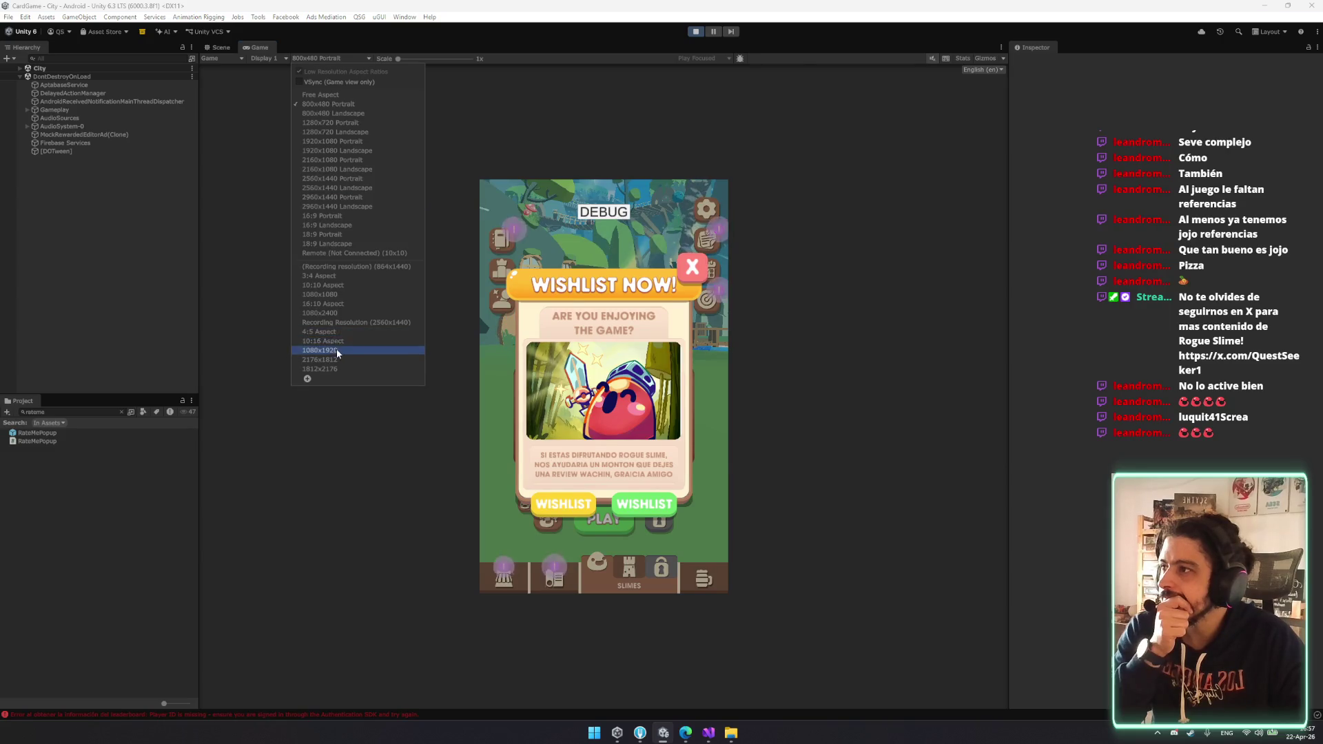
left_click(335, 342)
left_click(715, 562)
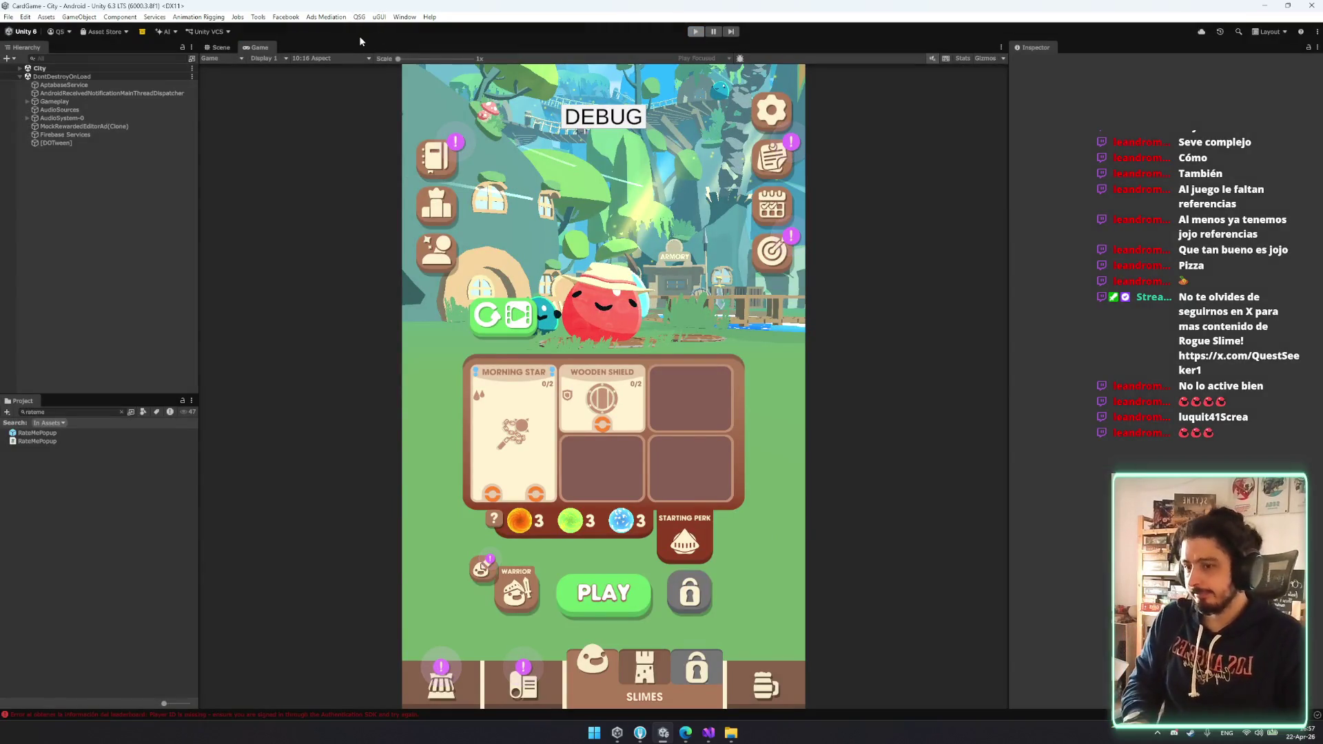
left_click(359, 16)
- Start a release build from the Build Tools window, removing the old version digit from the file name
mouse_move(414, 28)
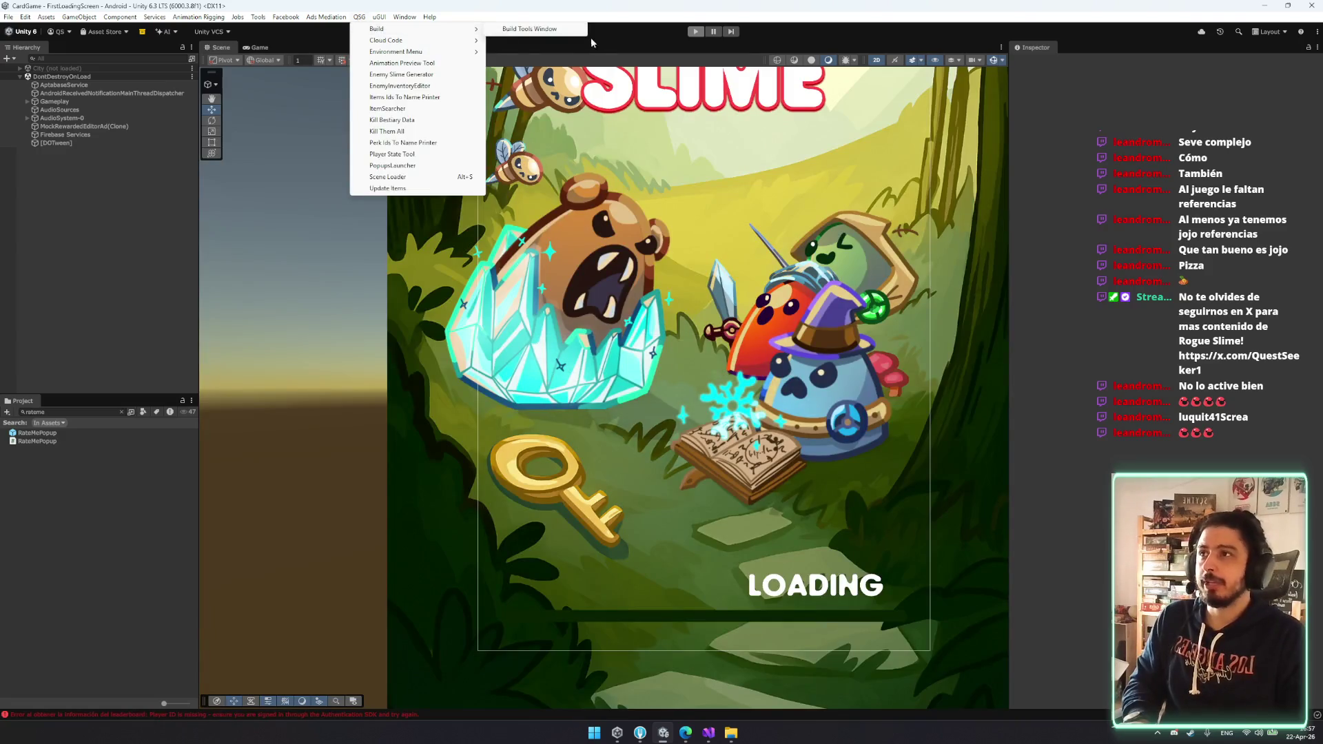
left_click(565, 29)
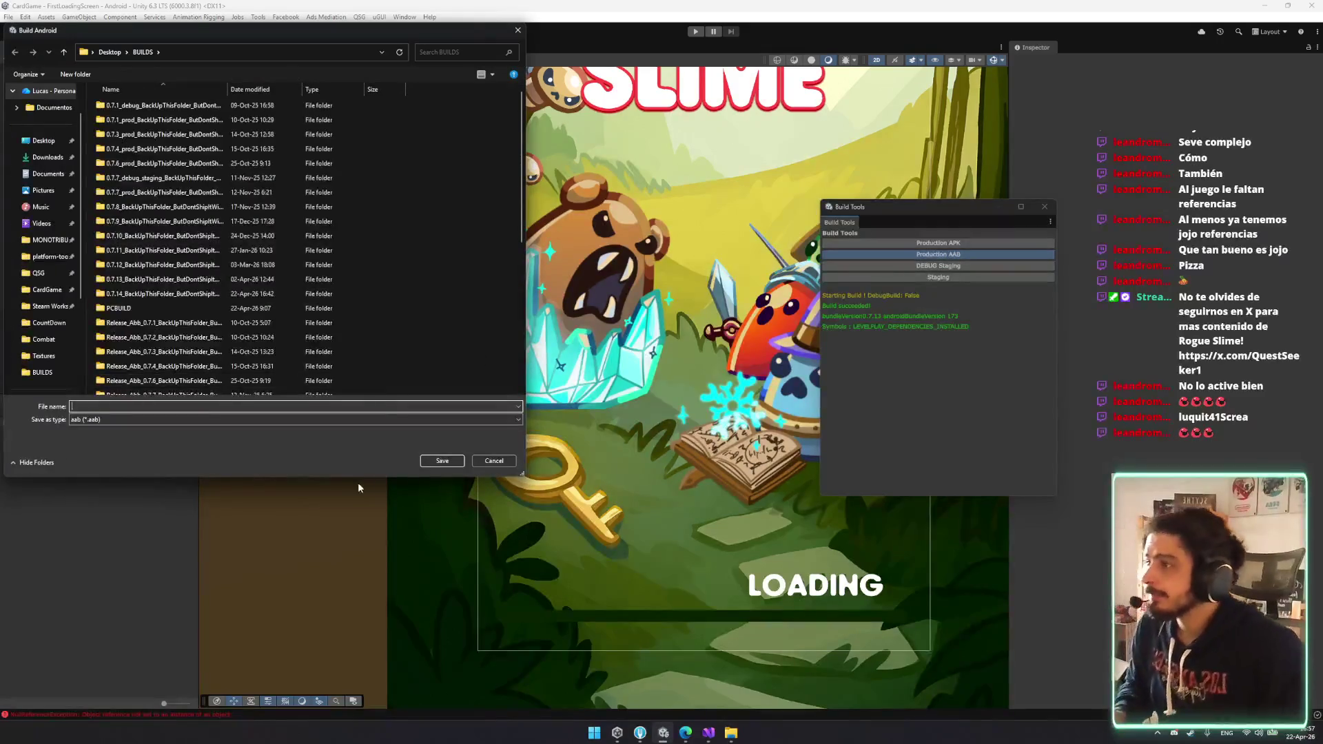
scroll(288, 307, "down", 6)
left_click(193, 389)
left_click(124, 406)
key("BackSpace")
key("Return")
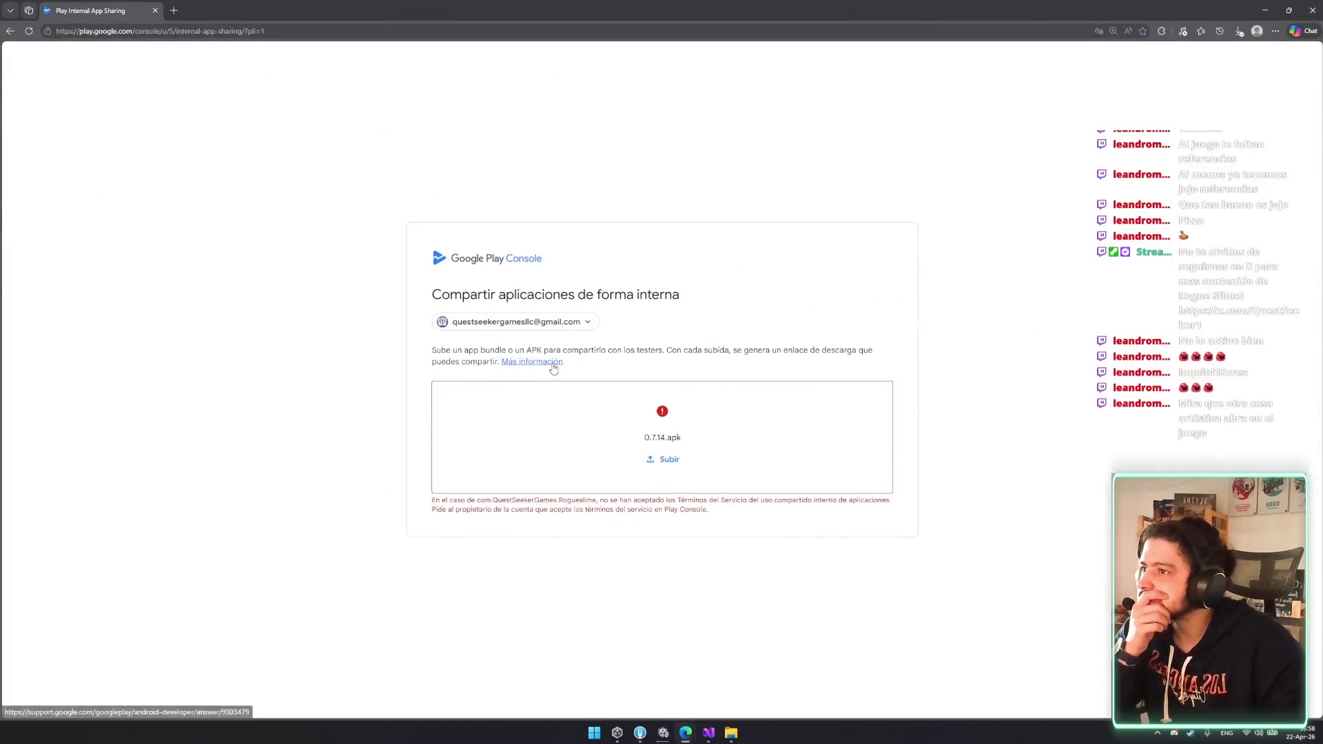
- Open the internal app sharing help, read the upload's terms error, then return to Unity
left_click(550, 363)
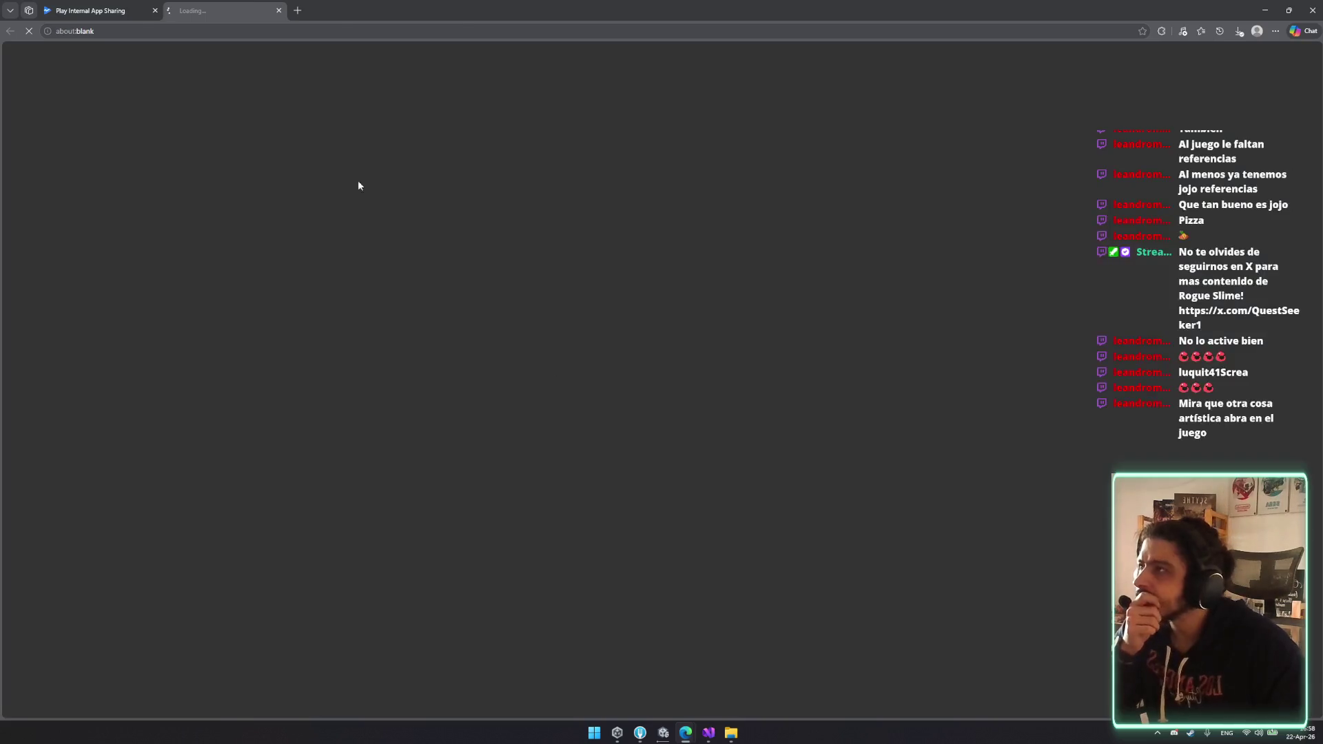
left_click(126, 7)
left_click_drag(433, 500, 834, 508)
left_click(505, 498)
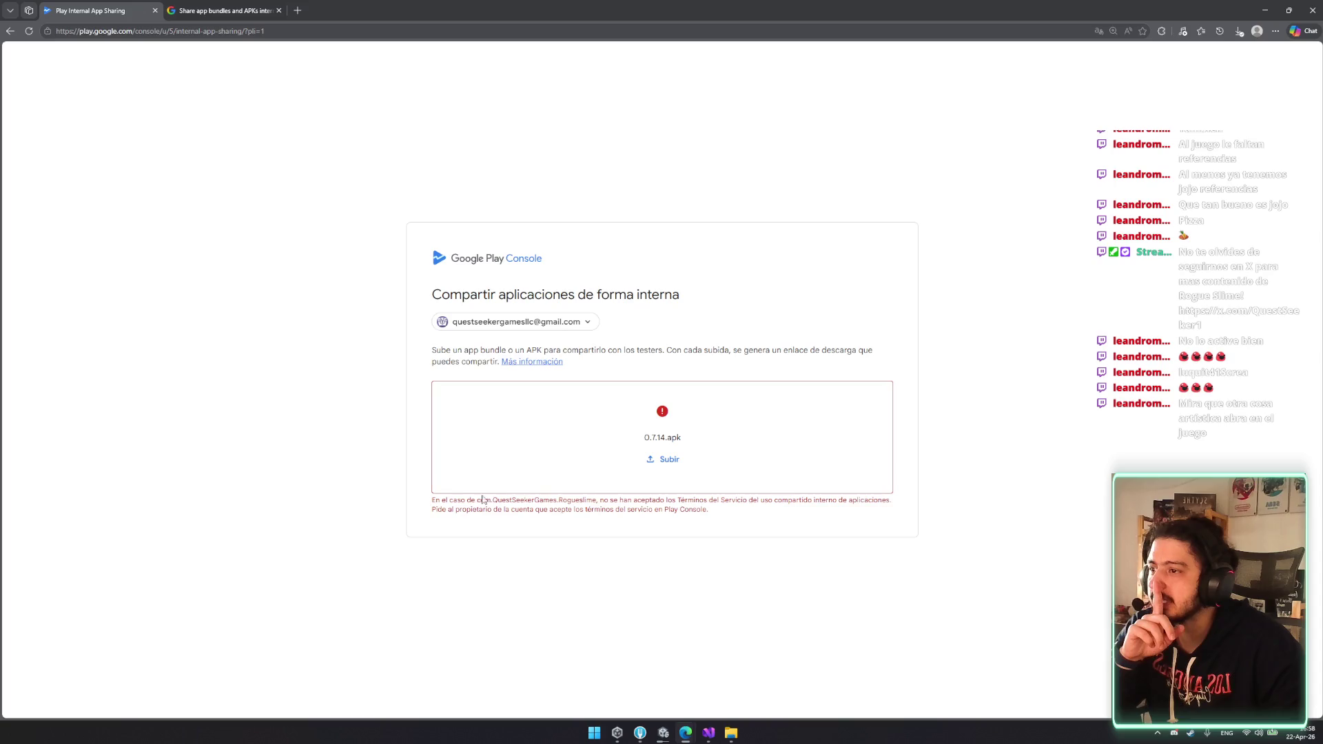
left_click_drag(443, 511, 508, 512)
left_click(529, 525)
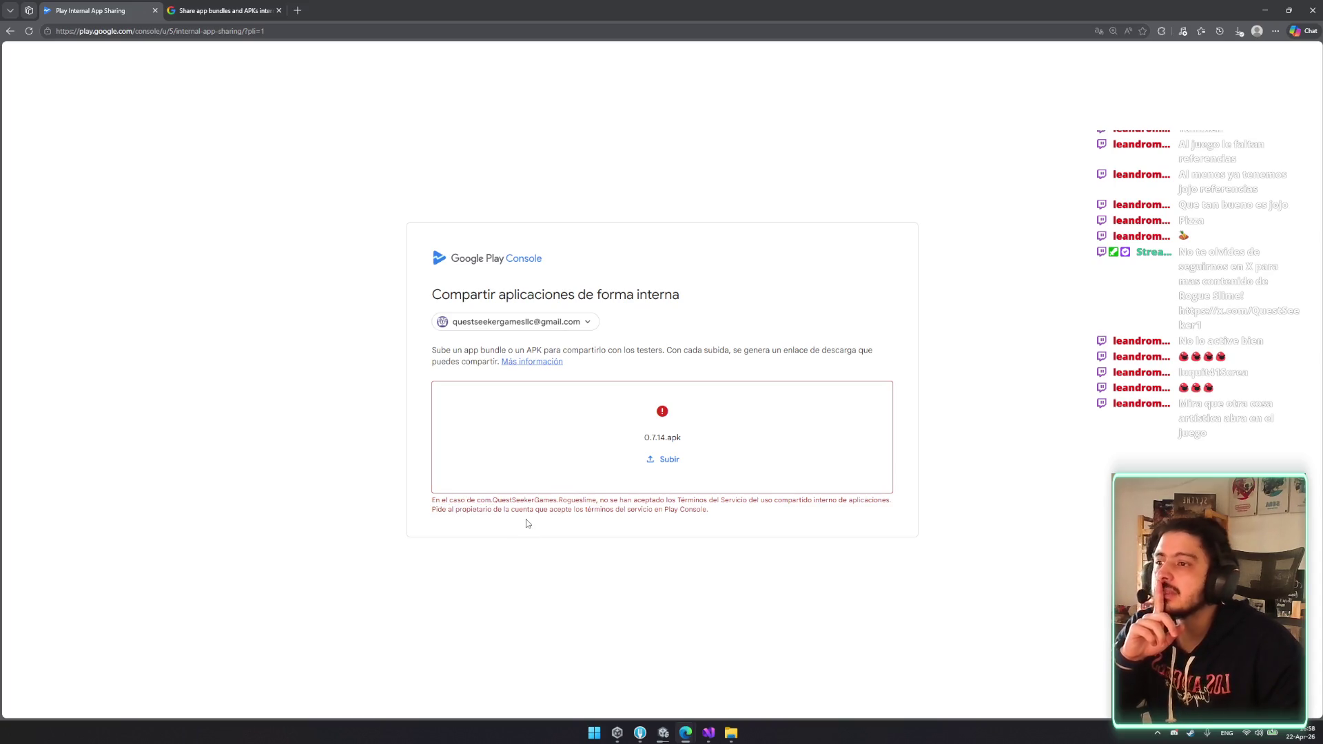
key("alt+Tab")
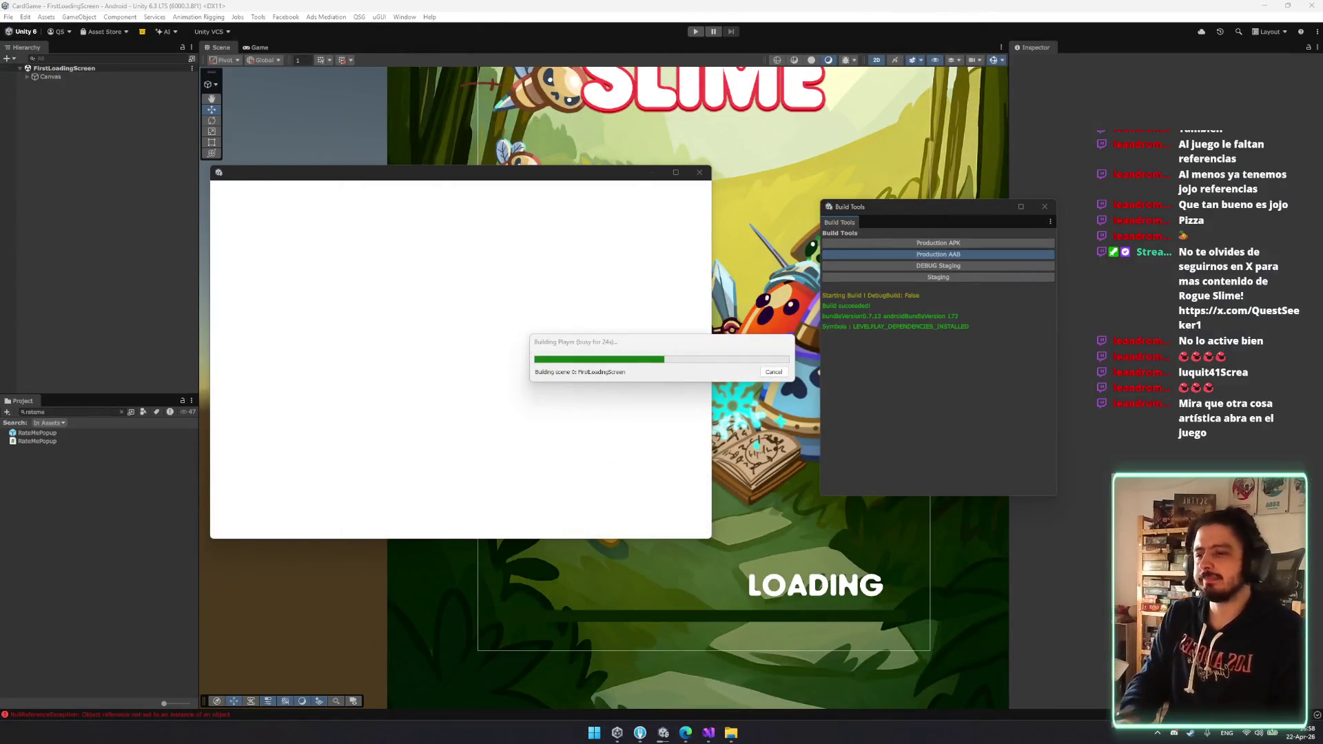
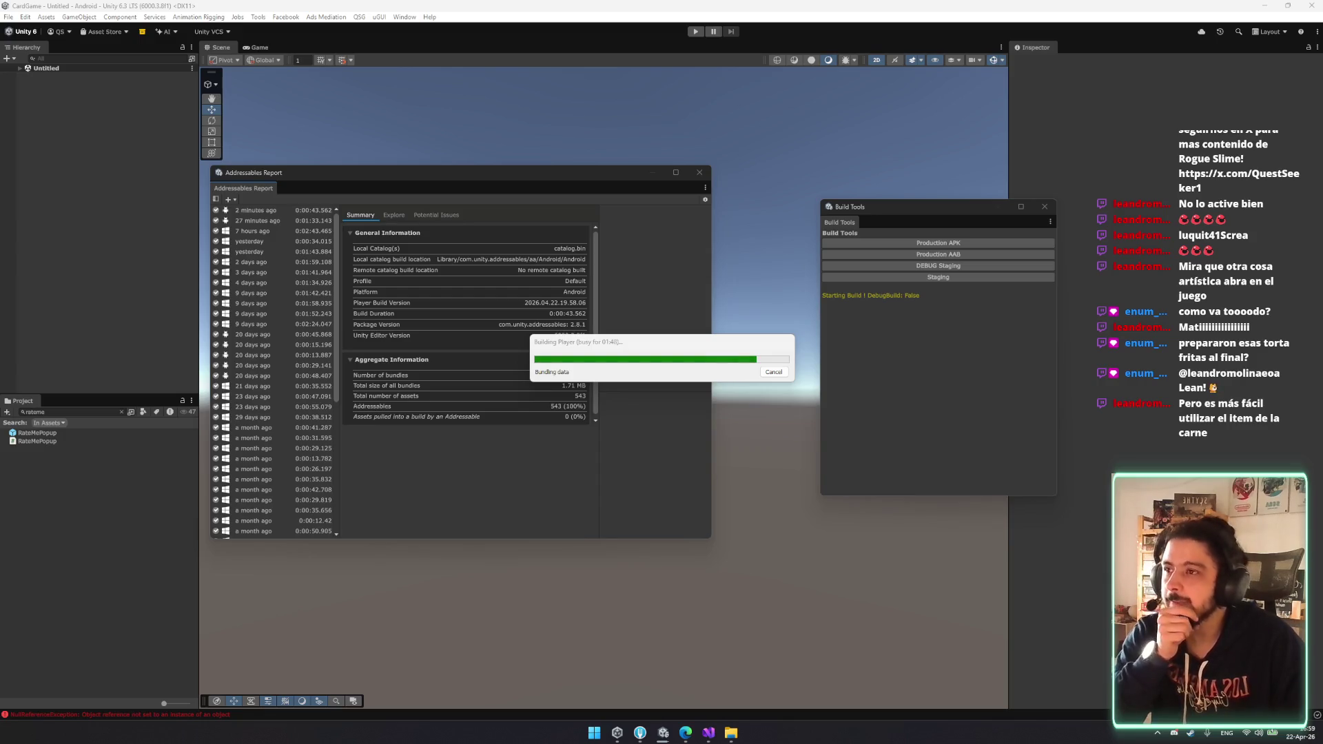
- Glance at the Play Console Help page and the Rogue Slime Trello board, then return to Unity
mouse_move(685, 732)
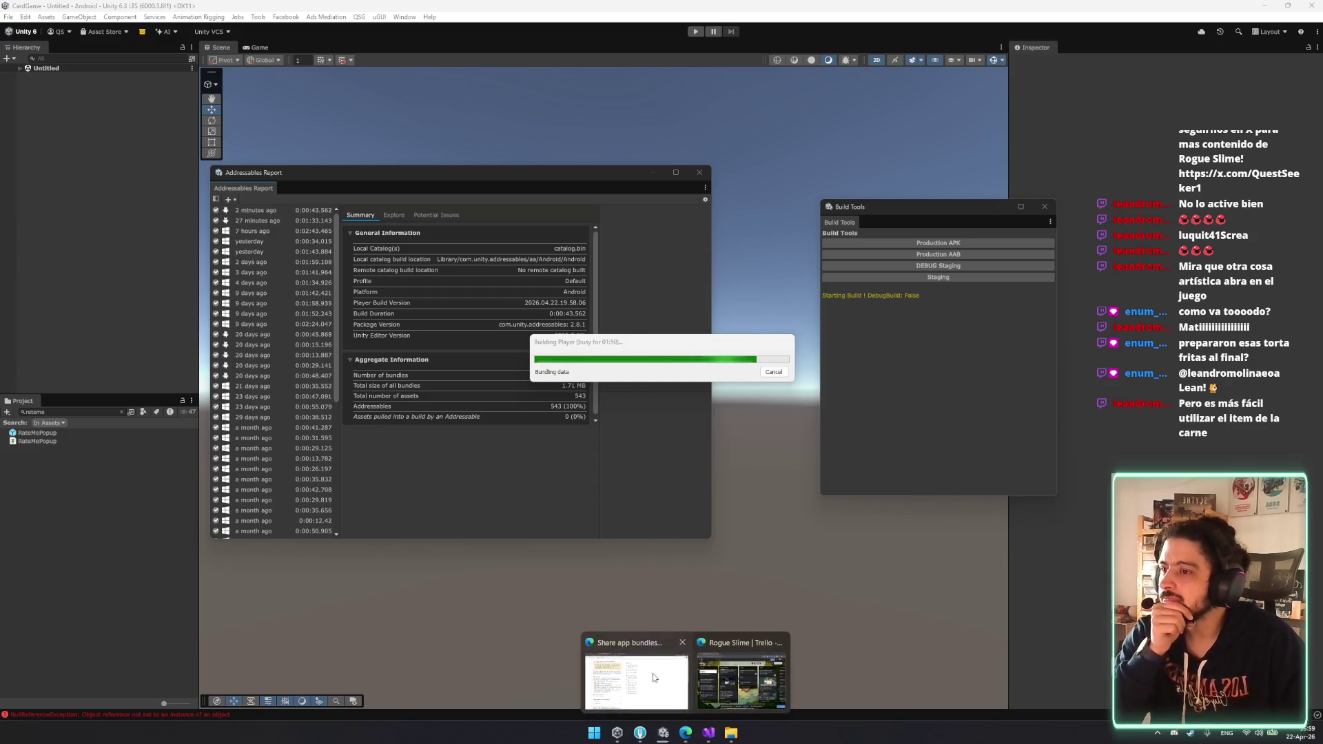
left_click(655, 679)
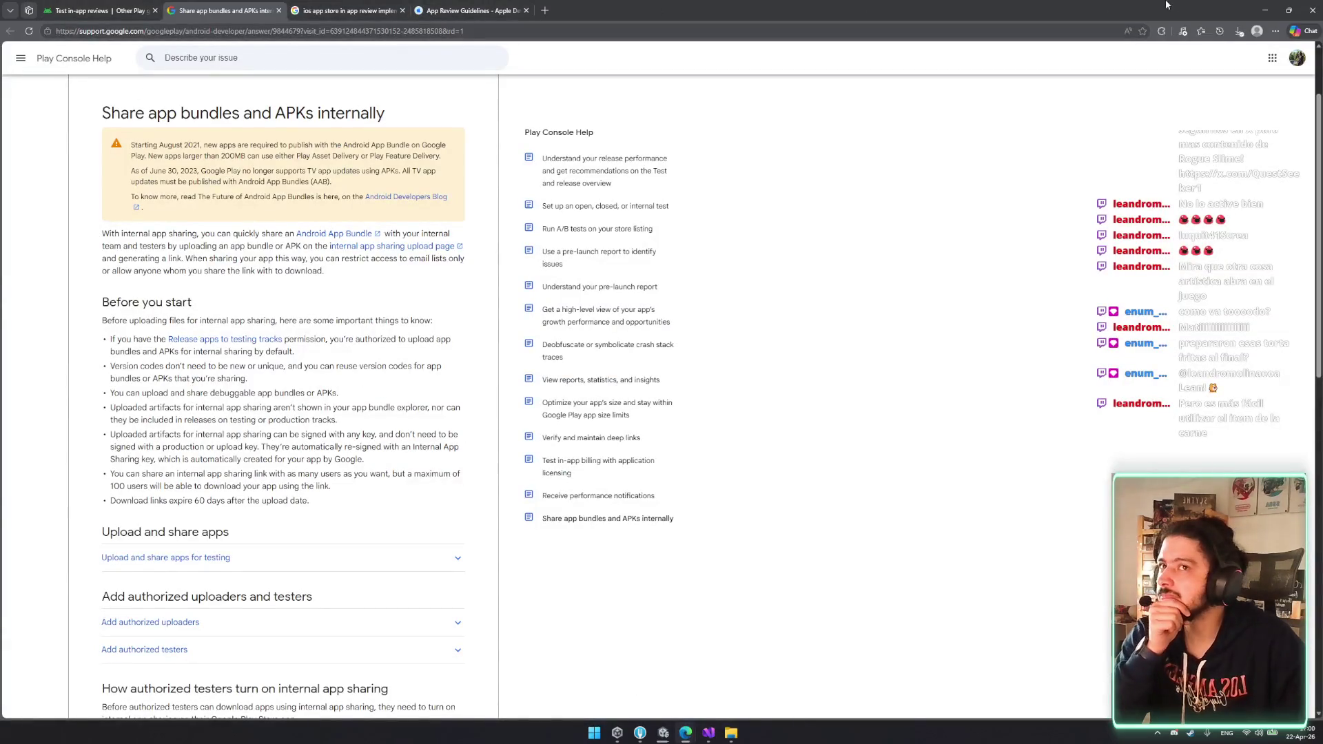
left_click(1266, 11)
mouse_move(686, 732)
left_click(761, 693)
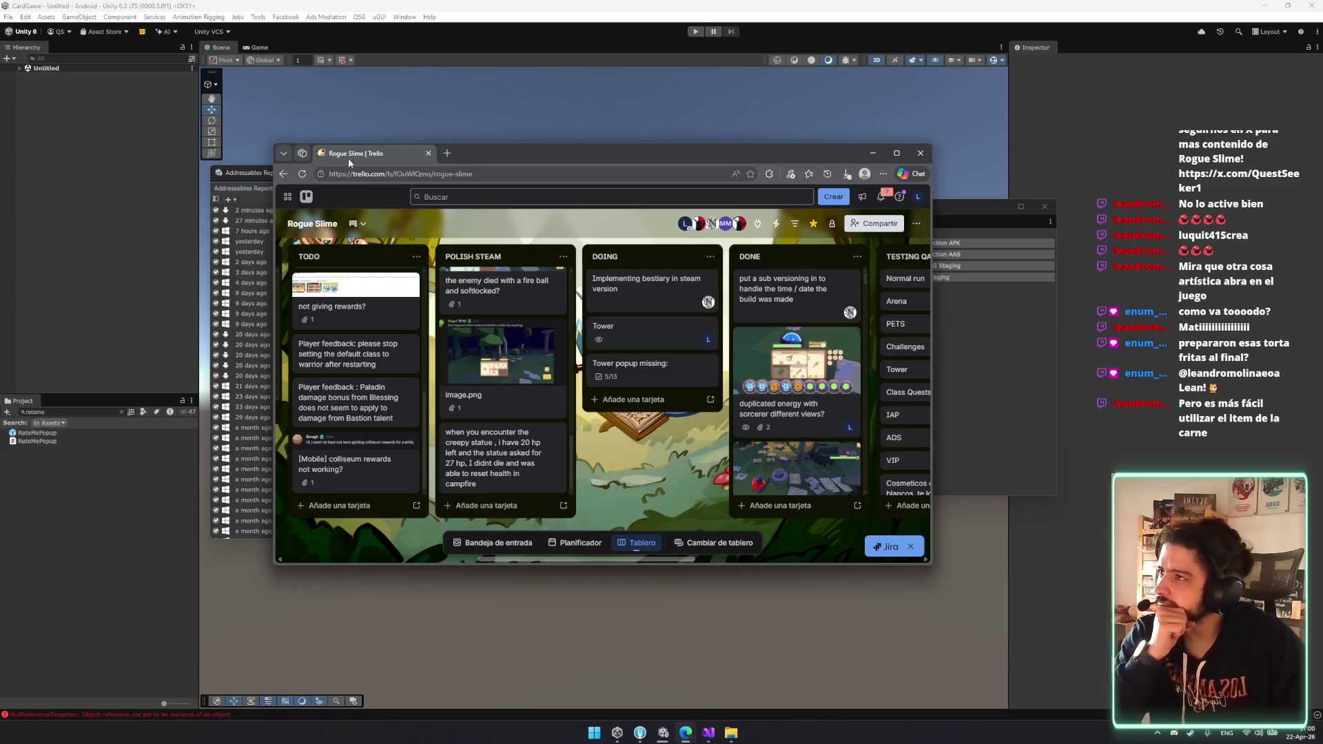
left_click(921, 153)
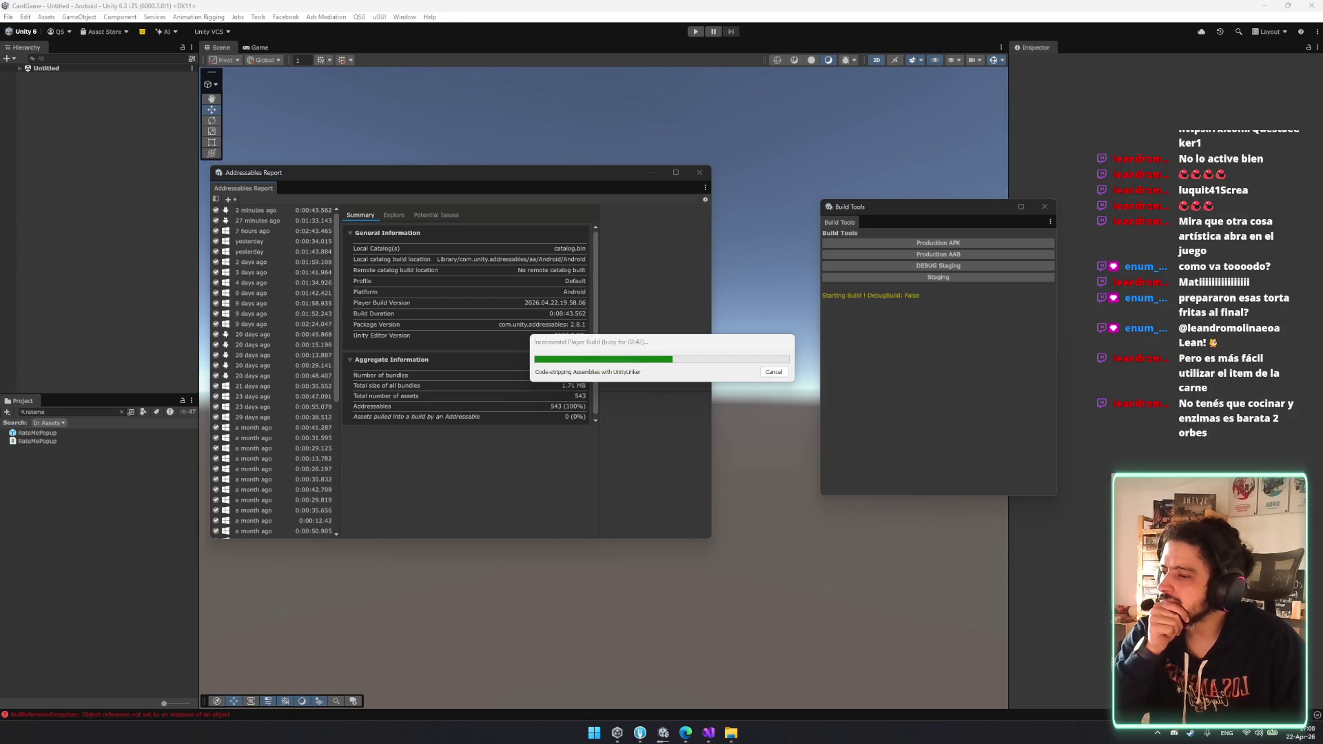
- Close the iOS in-app review search tab and bring up the Test in-app reviews guide
left_click(686, 733)
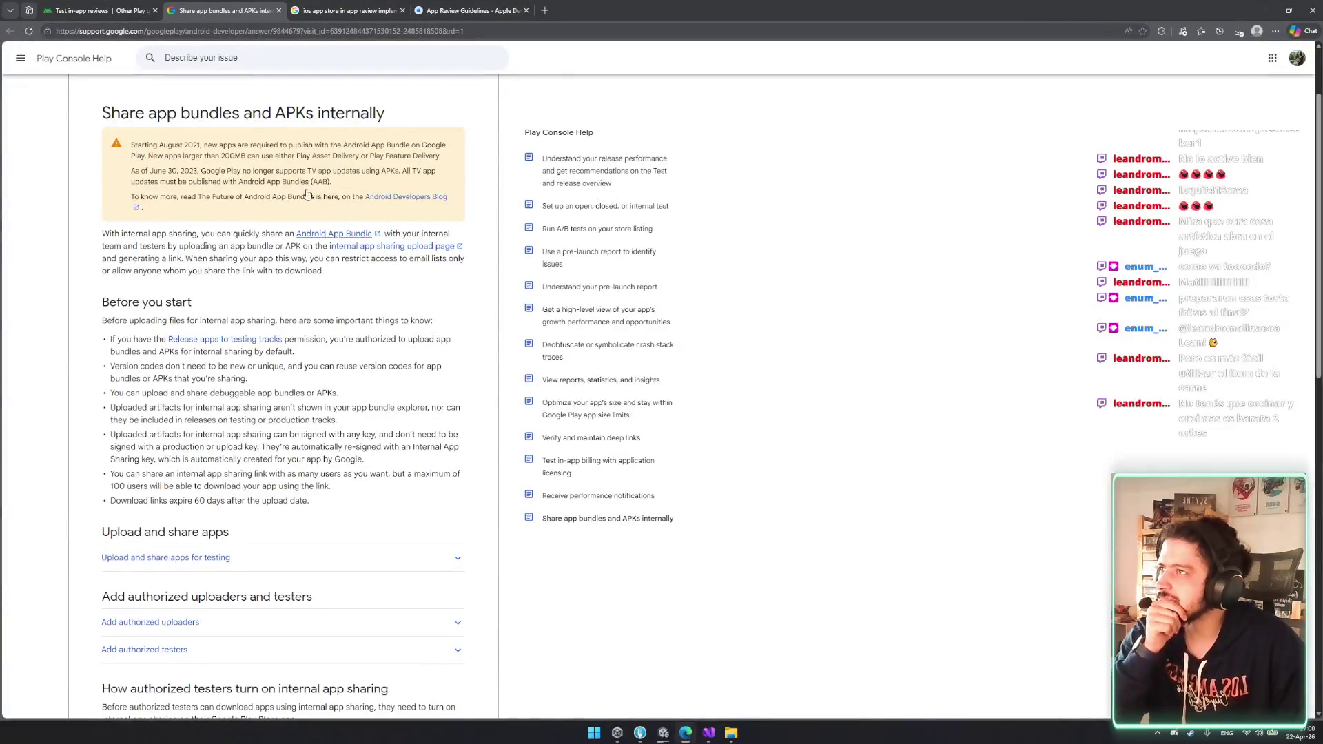
left_click(357, 10)
middle_click(361, 6)
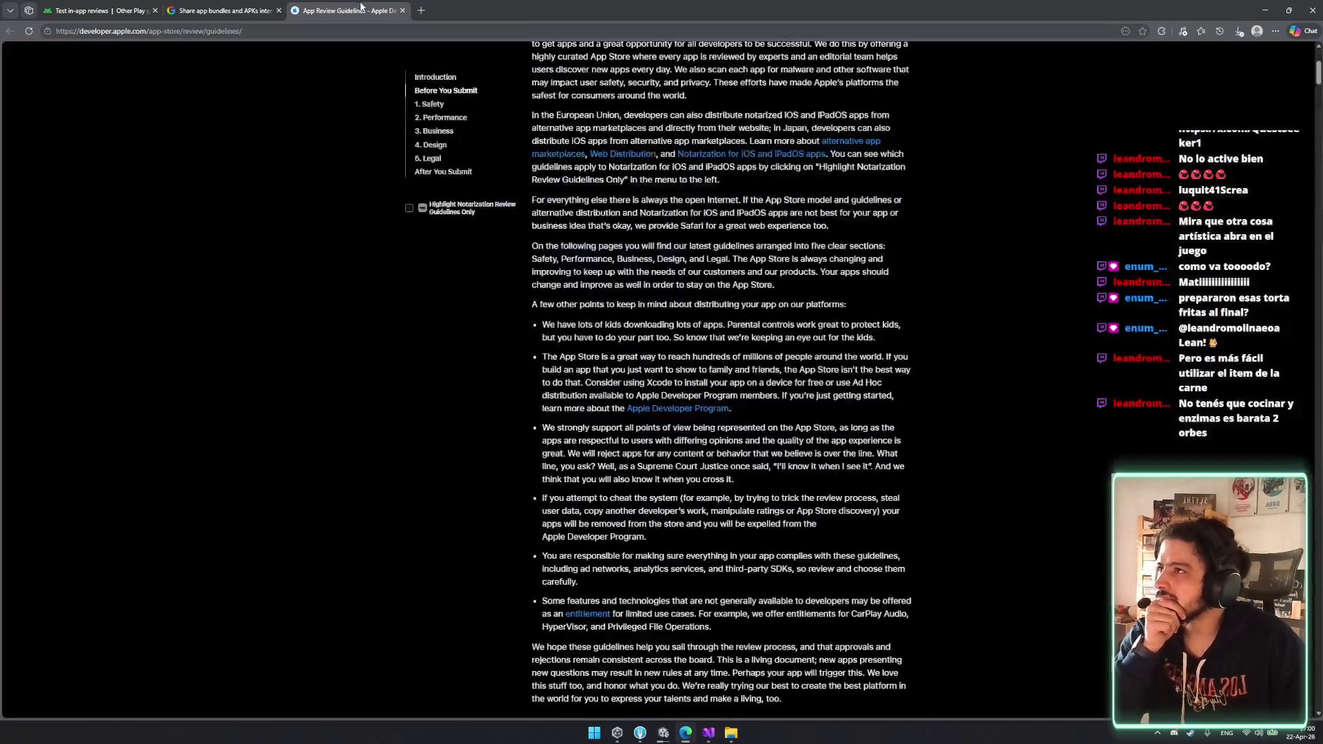
left_click(224, 10)
left_click(96, 10)
scroll(432, 429, "up", 1)
scroll(433, 428, "up", 2)
scroll(657, 399, "down", 5)
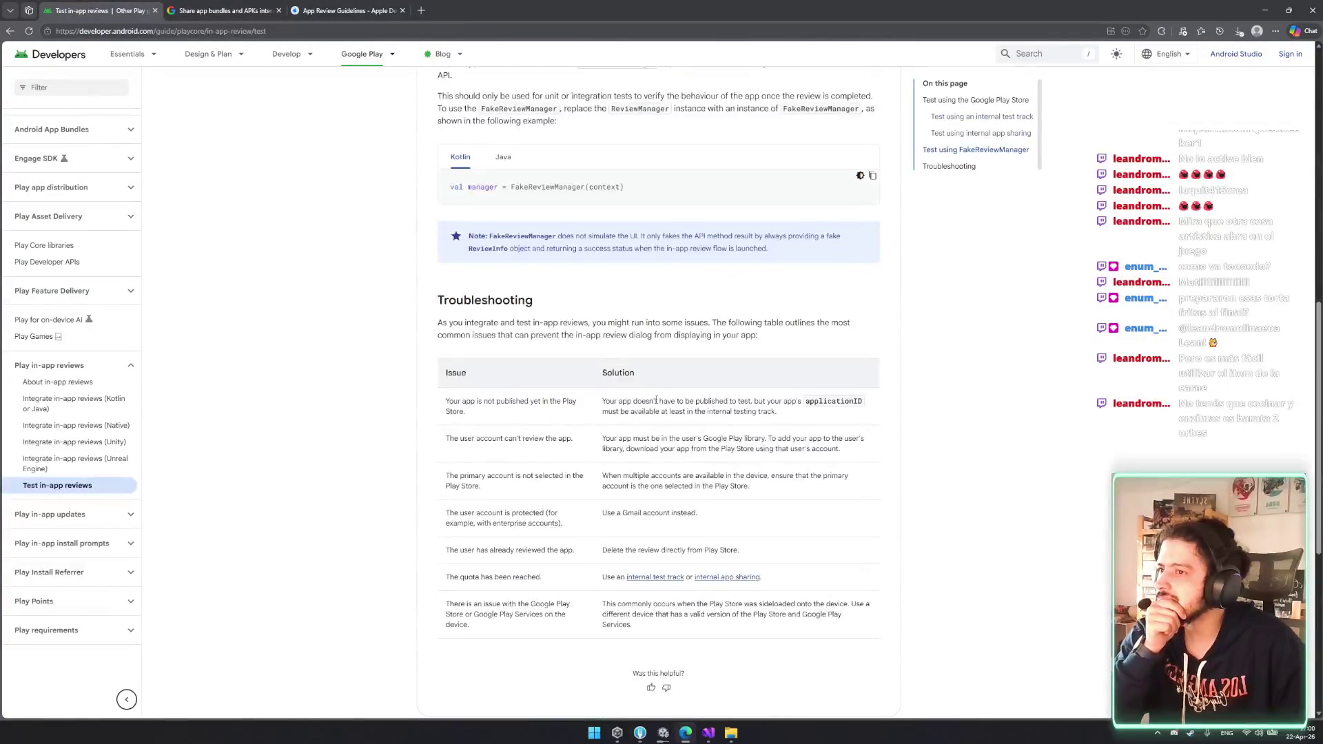
- Read the Troubleshooting table's can't-review-the-app and primary account issues and their solutions
triple_click(454, 435)
left_click(597, 452)
mouse_move(616, 439)
left_mouse_down()
mouse_move(779, 450)
mouse_move(724, 451)
left_mouse_up()
left_click(723, 452)
mouse_move(446, 476)
left_mouse_down()
mouse_move(577, 476)
mouse_move(474, 476)
mouse_move(519, 476)
left_mouse_up()
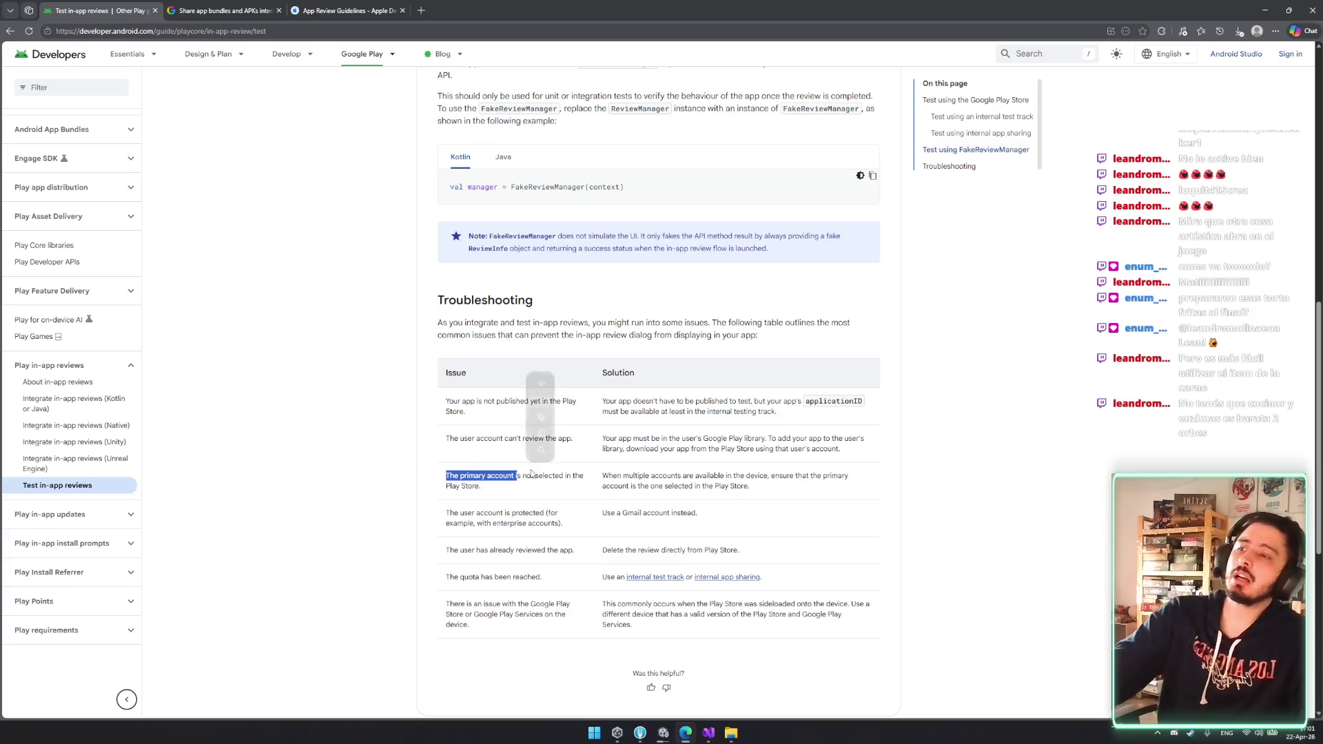
left_click(480, 478)
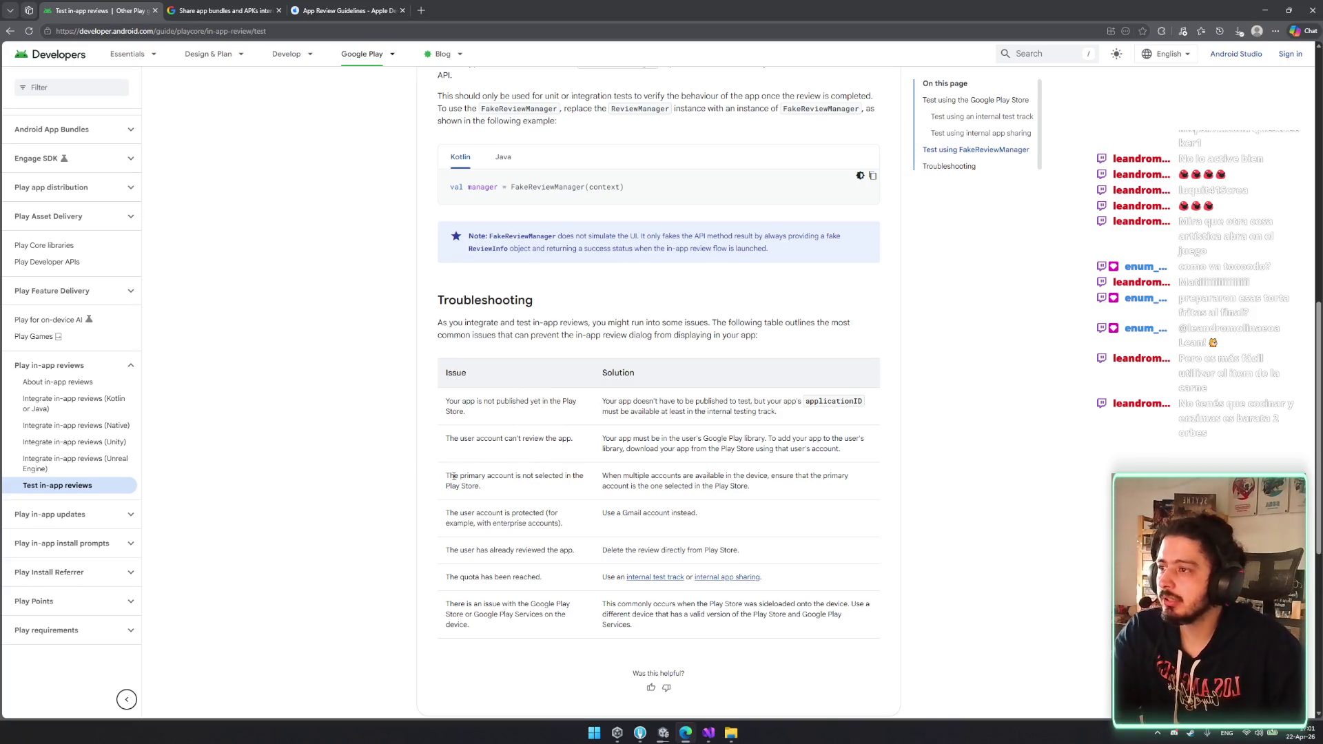
left_click_drag(454, 476, 584, 477)
left_click(547, 486)
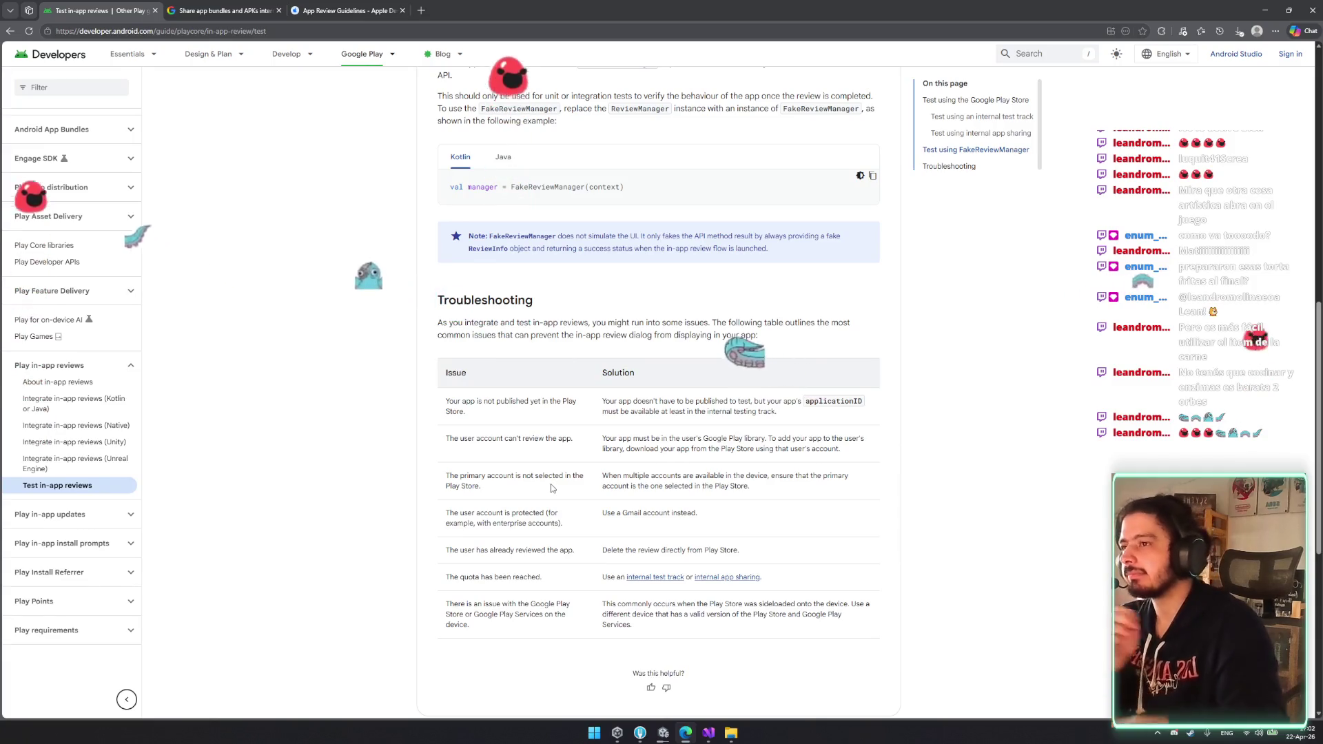
scroll(724, 206, "up", 3)
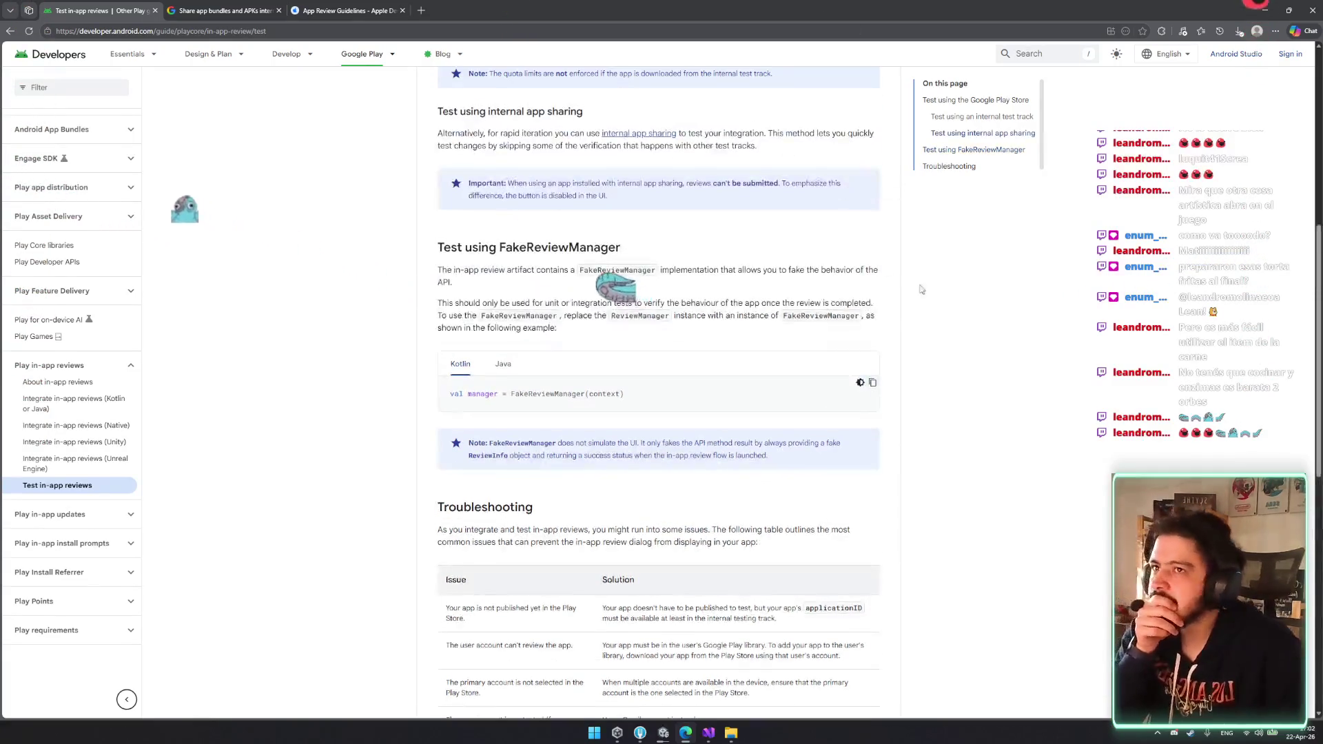
- Compare the Java and Kotlin code samples and read the FakeReviewManager note
scroll(836, 280, "down", 1)
left_click(507, 264)
left_click(452, 265)
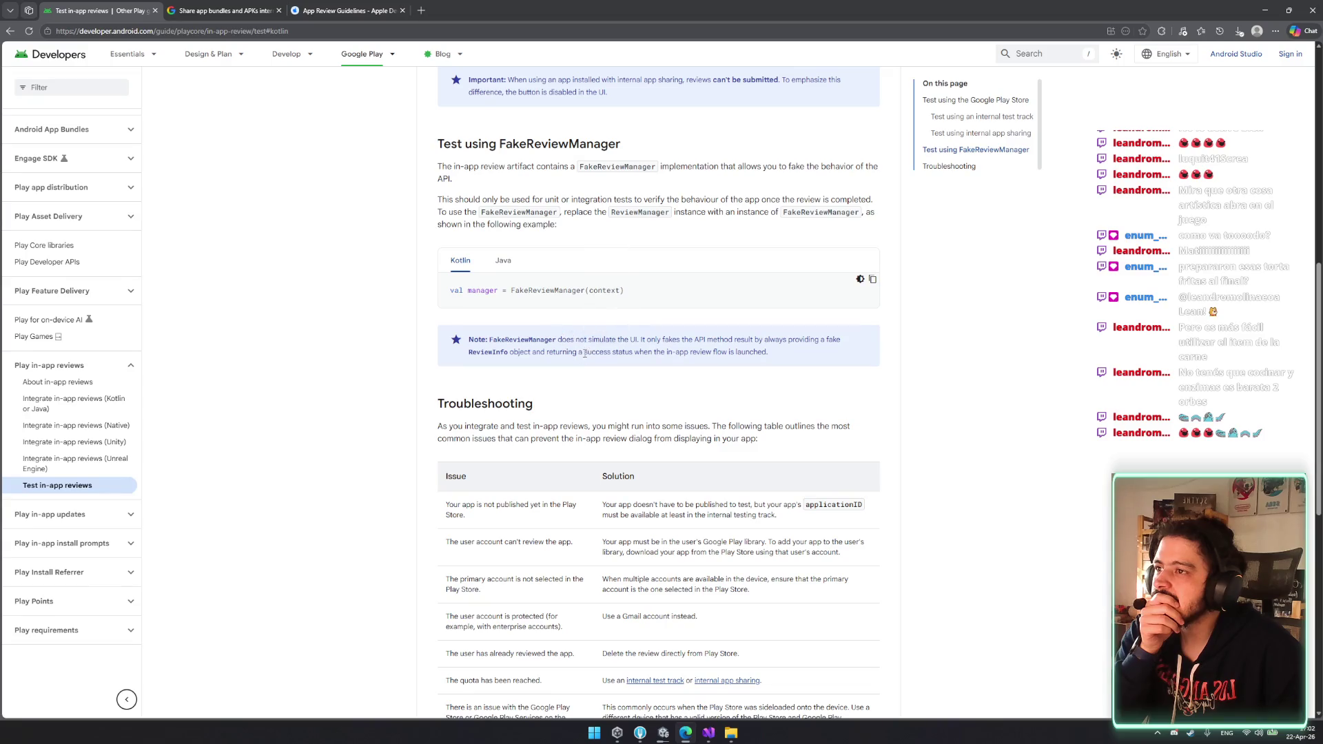
mouse_move(563, 339)
left_mouse_down()
mouse_move(805, 342)
mouse_move(531, 353)
mouse_move(810, 354)
left_mouse_up()
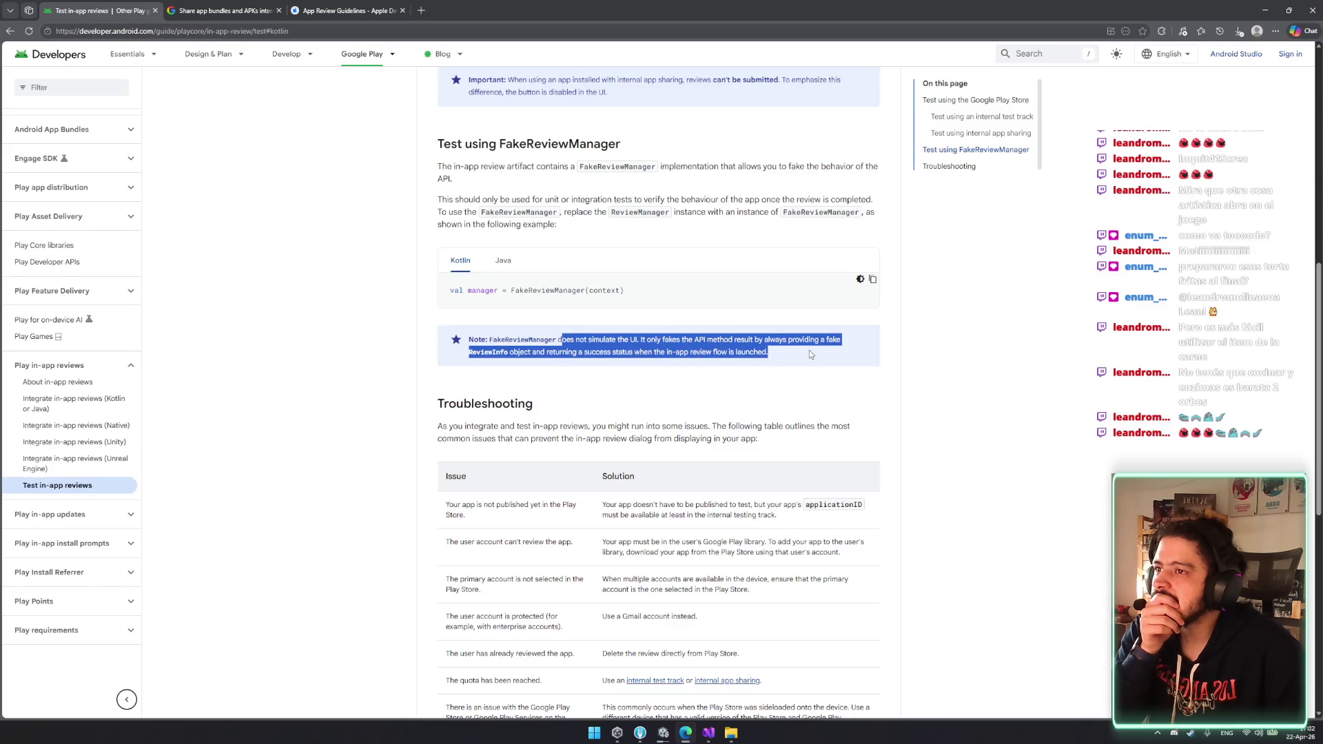
left_click(798, 407)
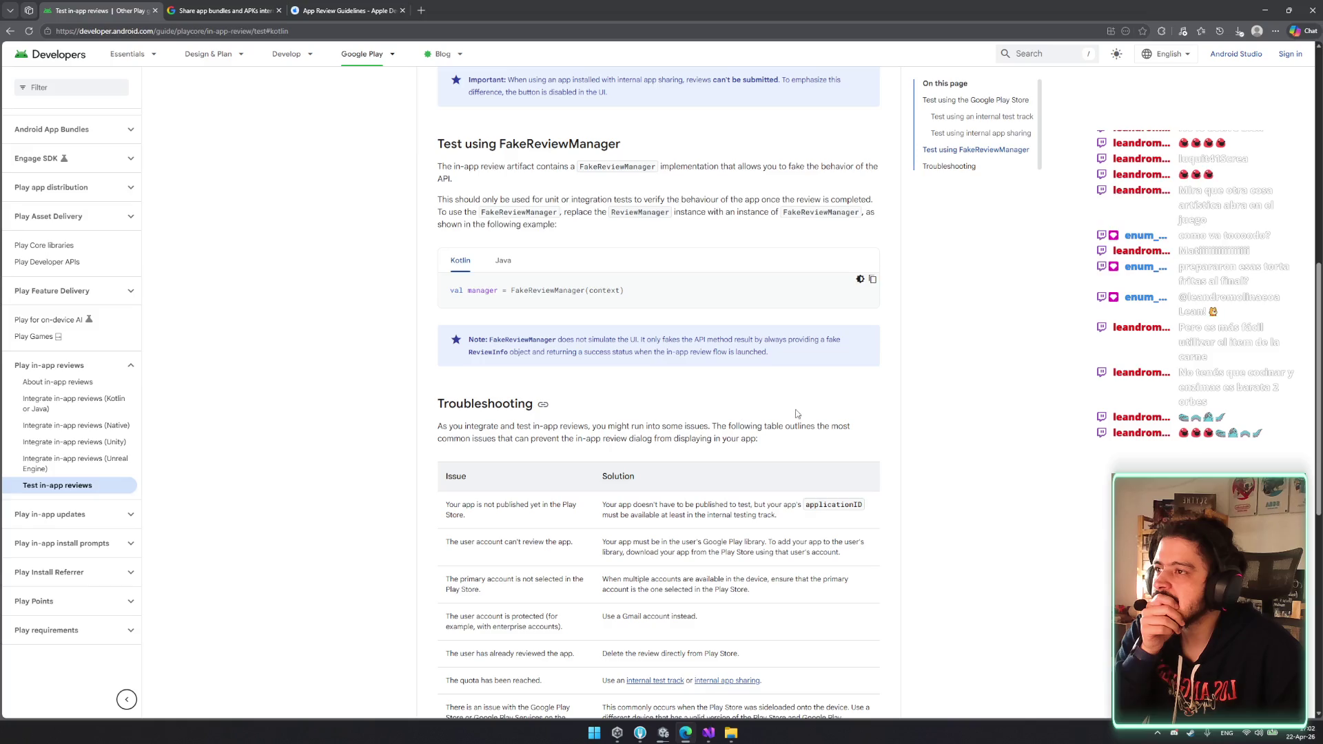
- Read the Troubleshooting intro and open its 'internal test track' link in a background tab
scroll(797, 413, "down", 2)
left_click_drag(853, 273, 443, 272)
mouse_move(619, 275)
left_mouse_down()
mouse_move(717, 273)
mouse_move(516, 284)
left_mouse_up()
left_click(730, 273)
left_click(517, 294)
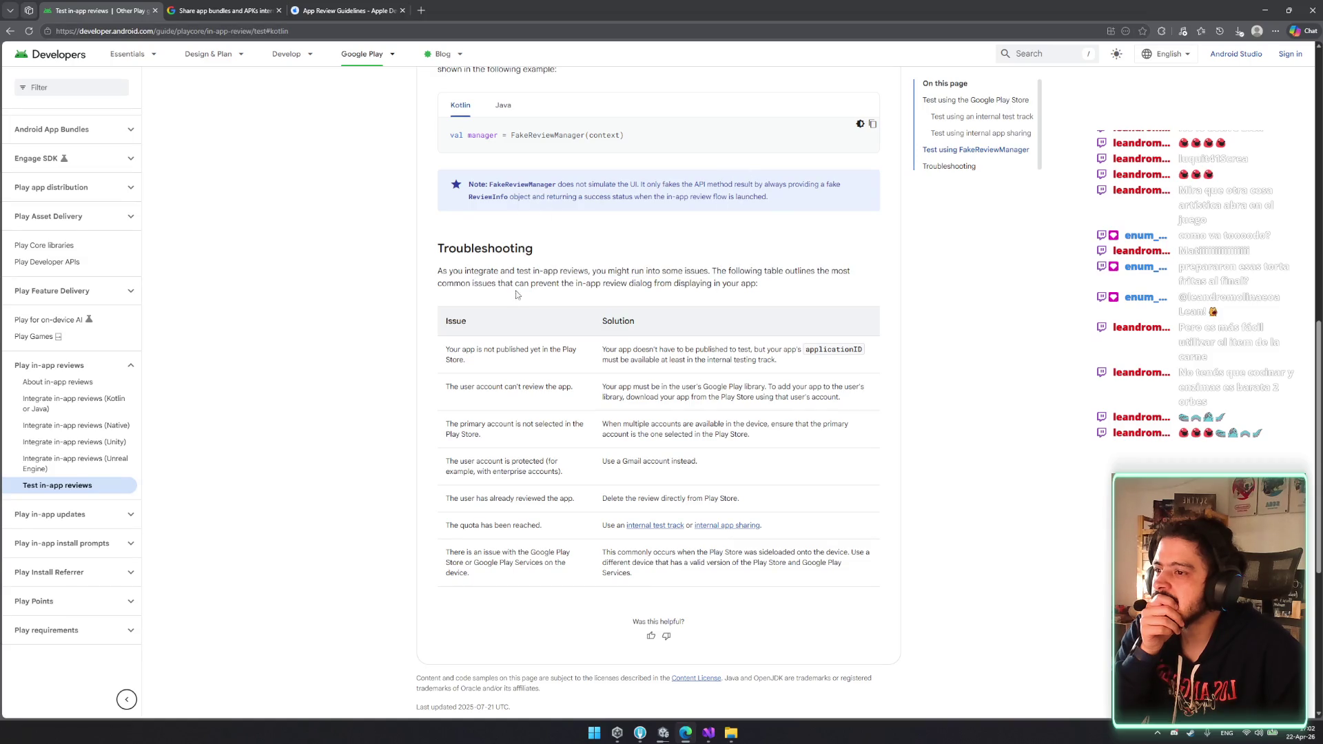
middle_click(667, 525)
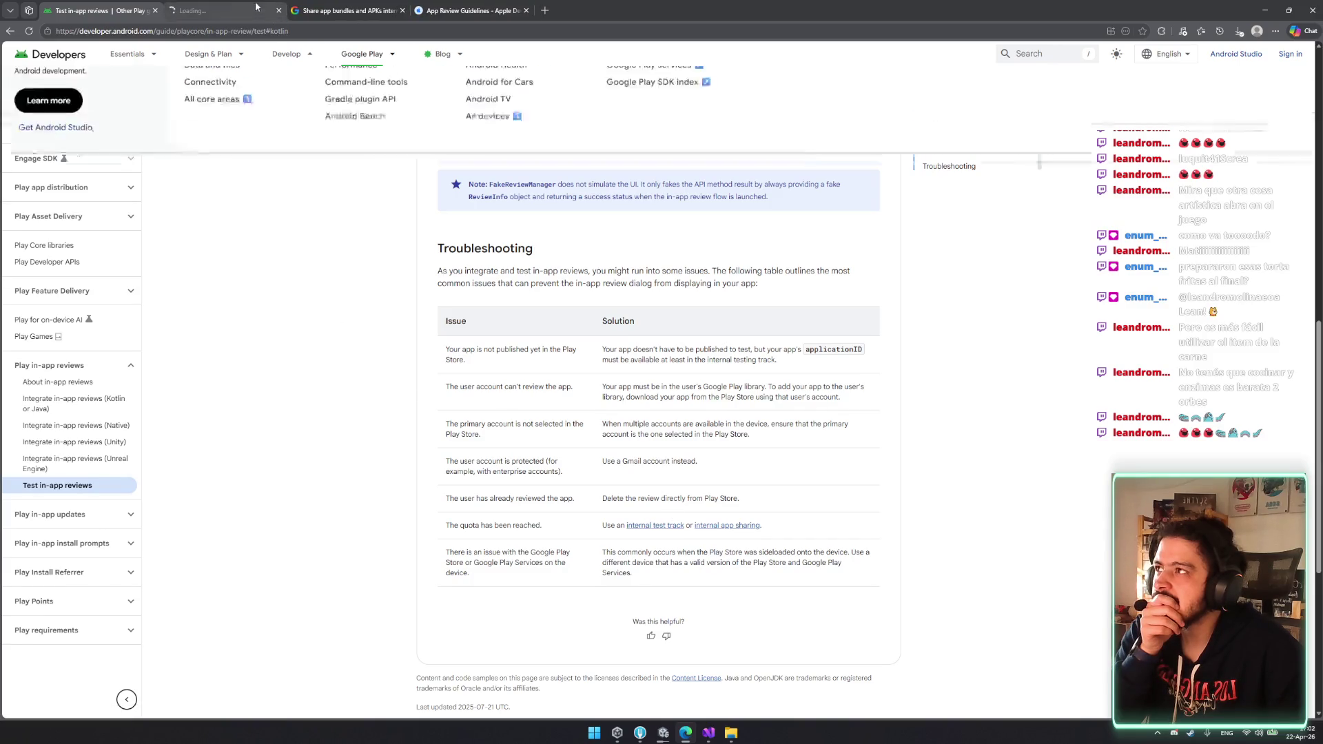
- Close the duplicate tab, jump to the internal test track section and copy its heading link
key("ctrl+Tab")
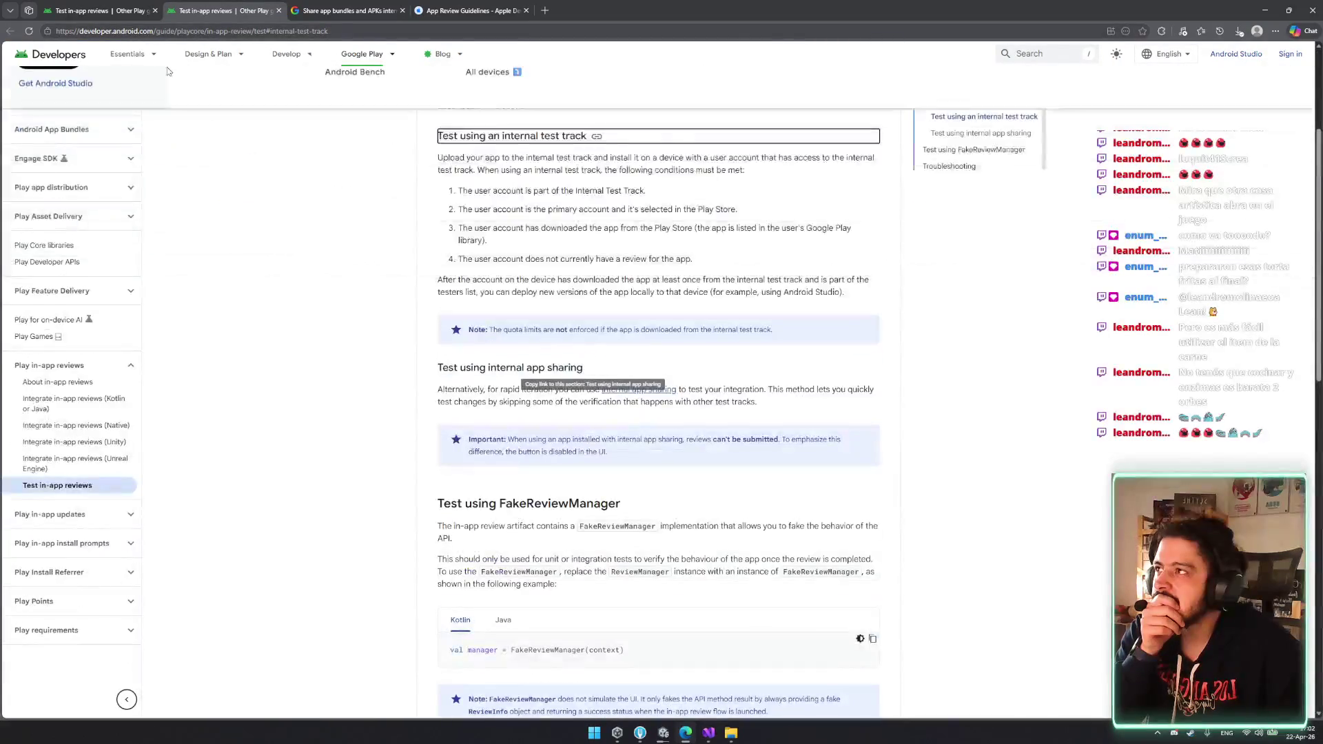
key("ctrl+w")
left_click(667, 526)
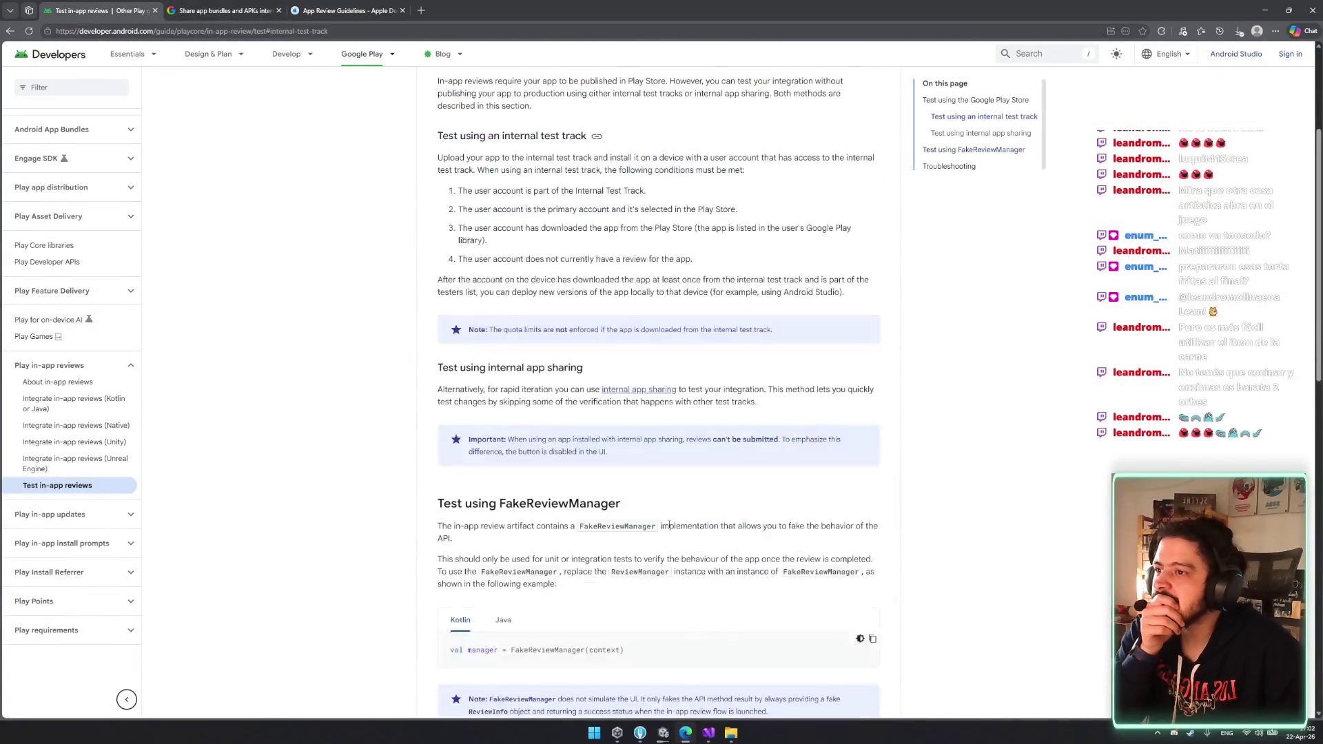
scroll(658, 517, "up", 1)
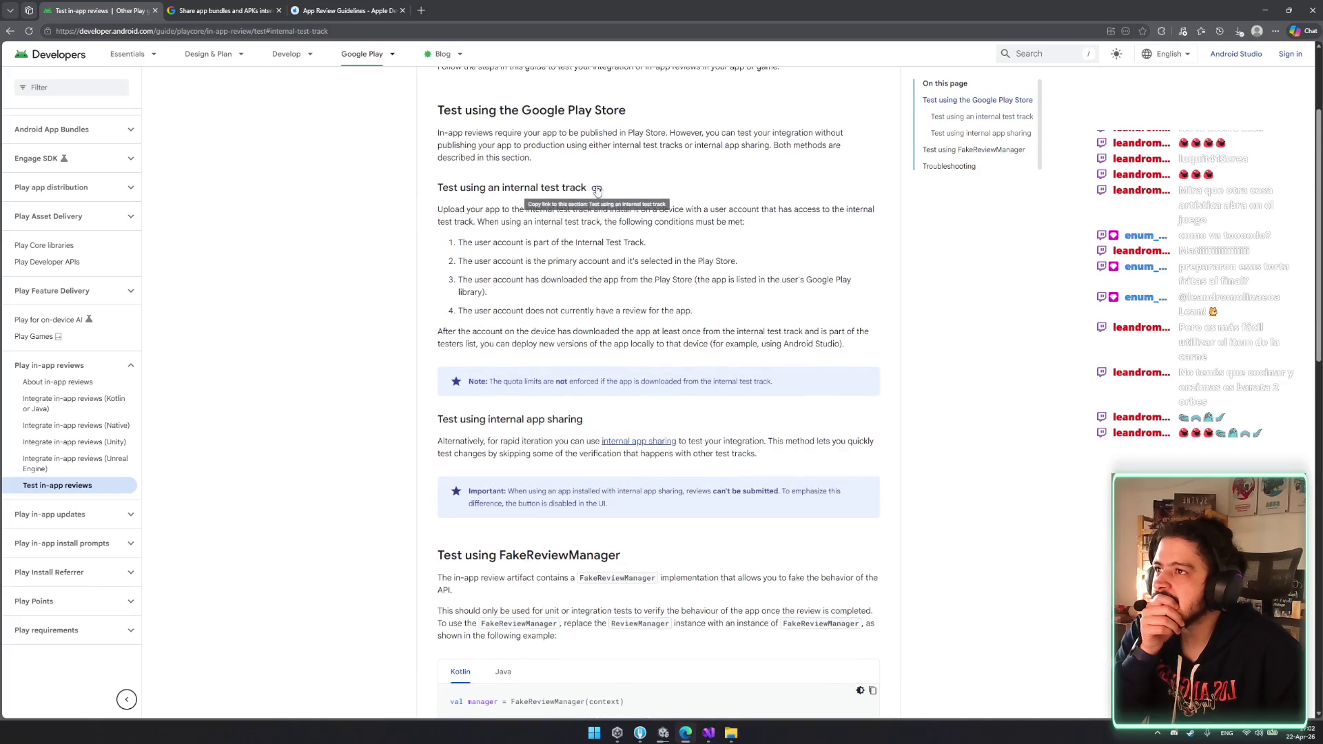
left_click(599, 190)
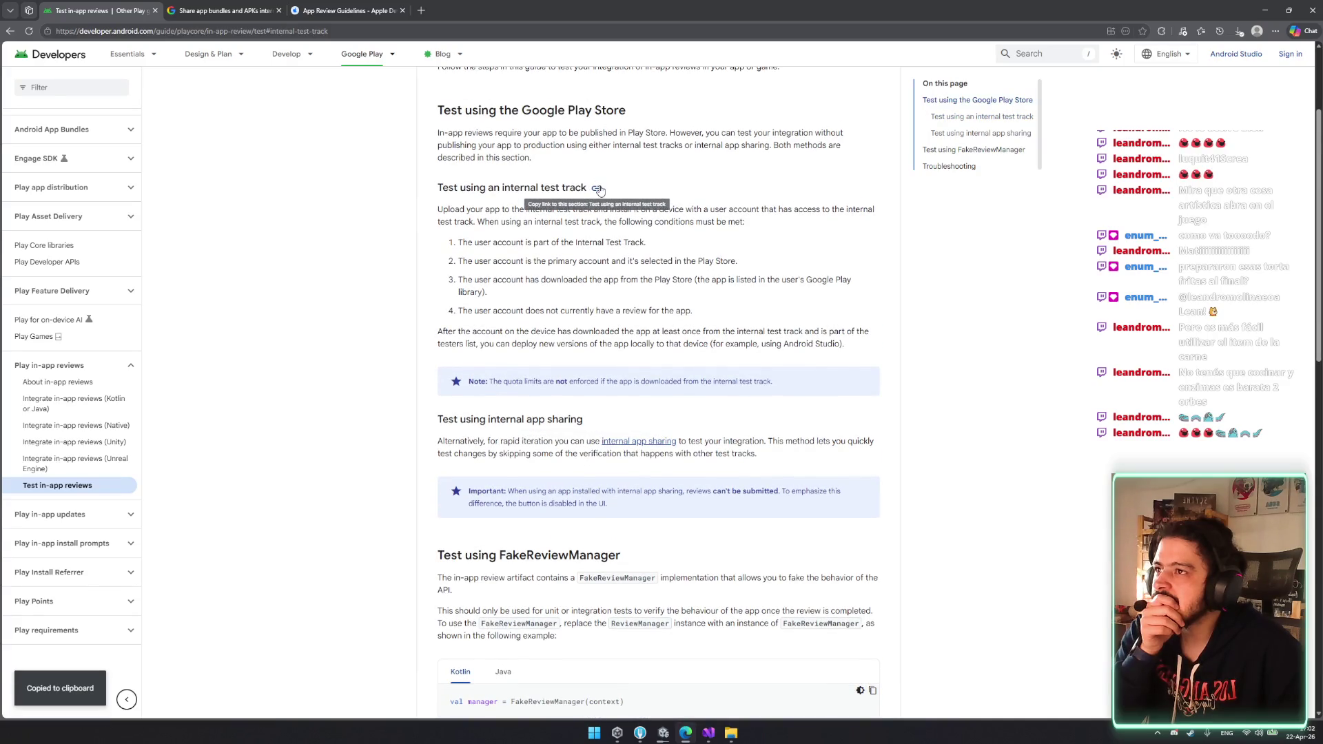
- Read the four user-account conditions for internal test track testing, briefly checking Unity's build progress
mouse_move(437, 210)
left_mouse_down()
mouse_move(777, 212)
mouse_move(466, 222)
mouse_move(486, 243)
mouse_move(555, 243)
mouse_move(583, 262)
mouse_move(472, 262)
mouse_move(682, 262)
mouse_move(427, 283)
mouse_move(793, 280)
mouse_move(462, 293)
mouse_move(482, 309)
mouse_move(690, 311)
left_mouse_up()
left_click(689, 311)
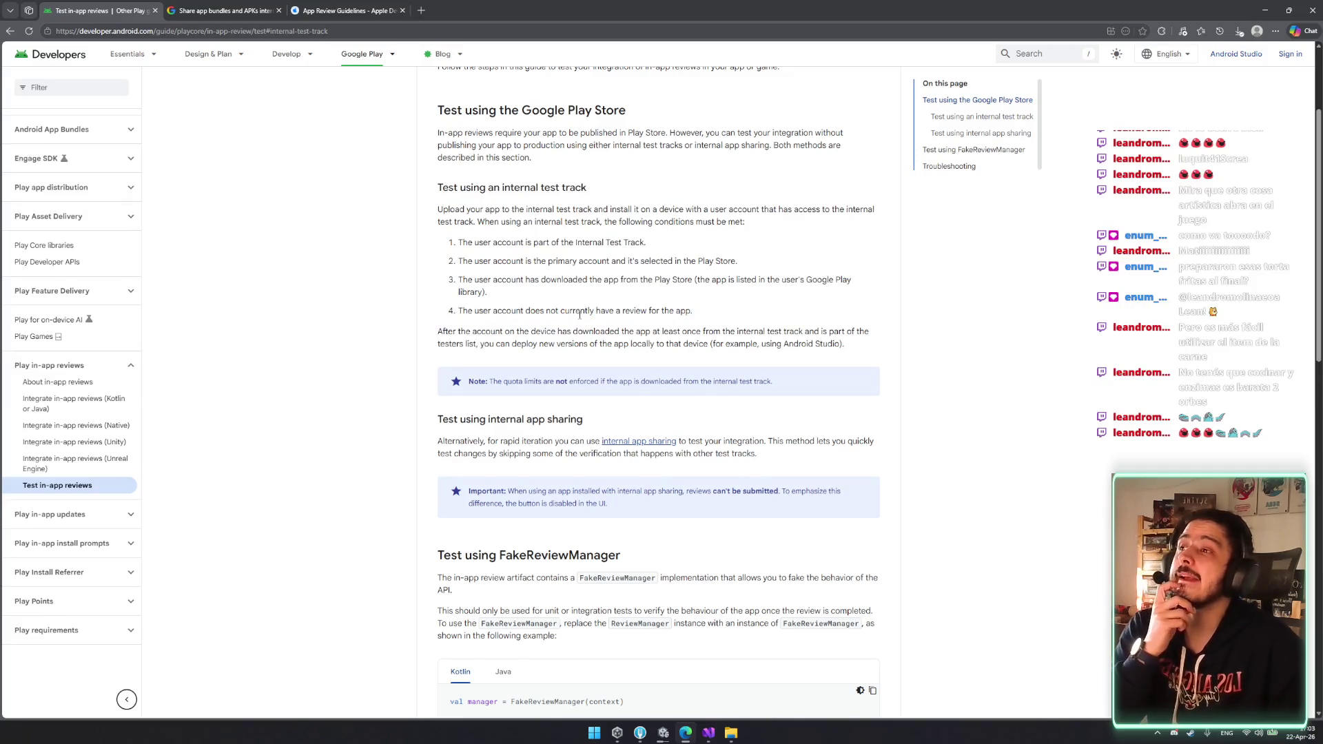
left_click_drag(453, 317, 695, 314)
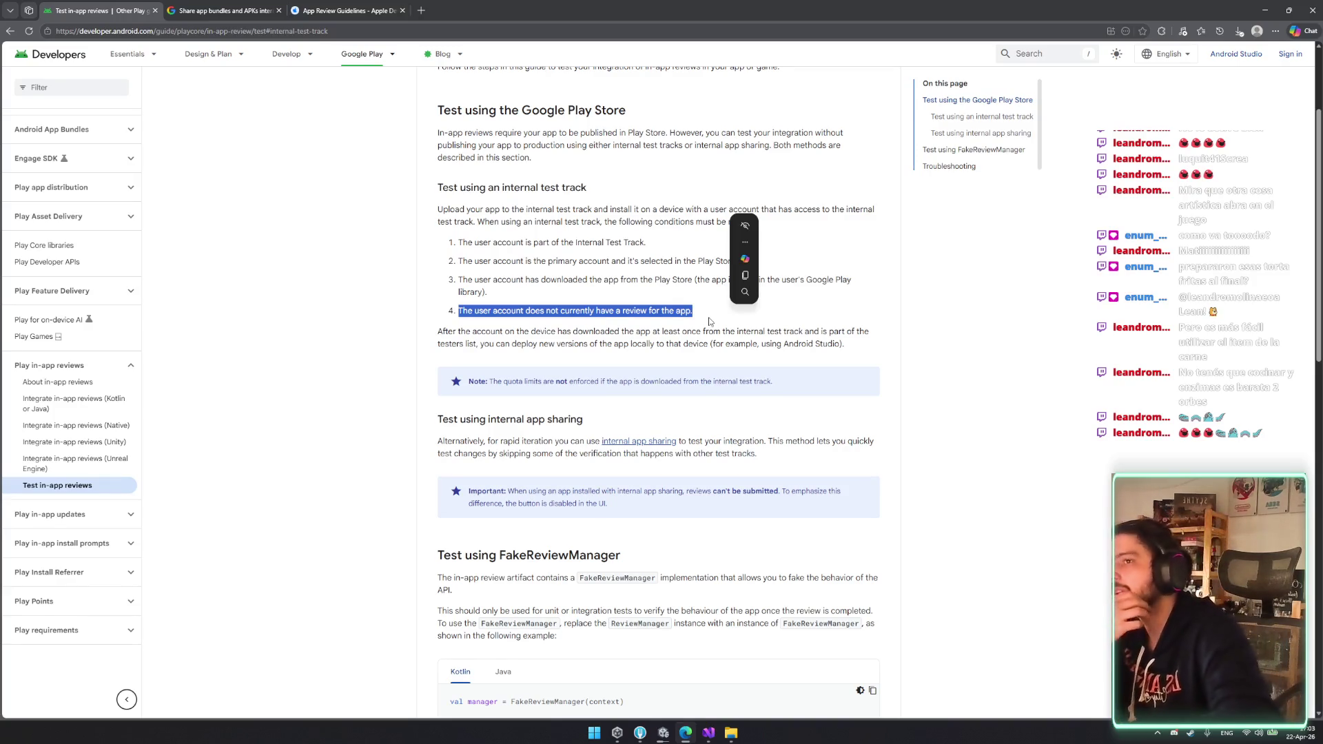
mouse_move(516, 236)
left_mouse_down()
mouse_move(521, 282)
mouse_move(597, 321)
left_mouse_up()
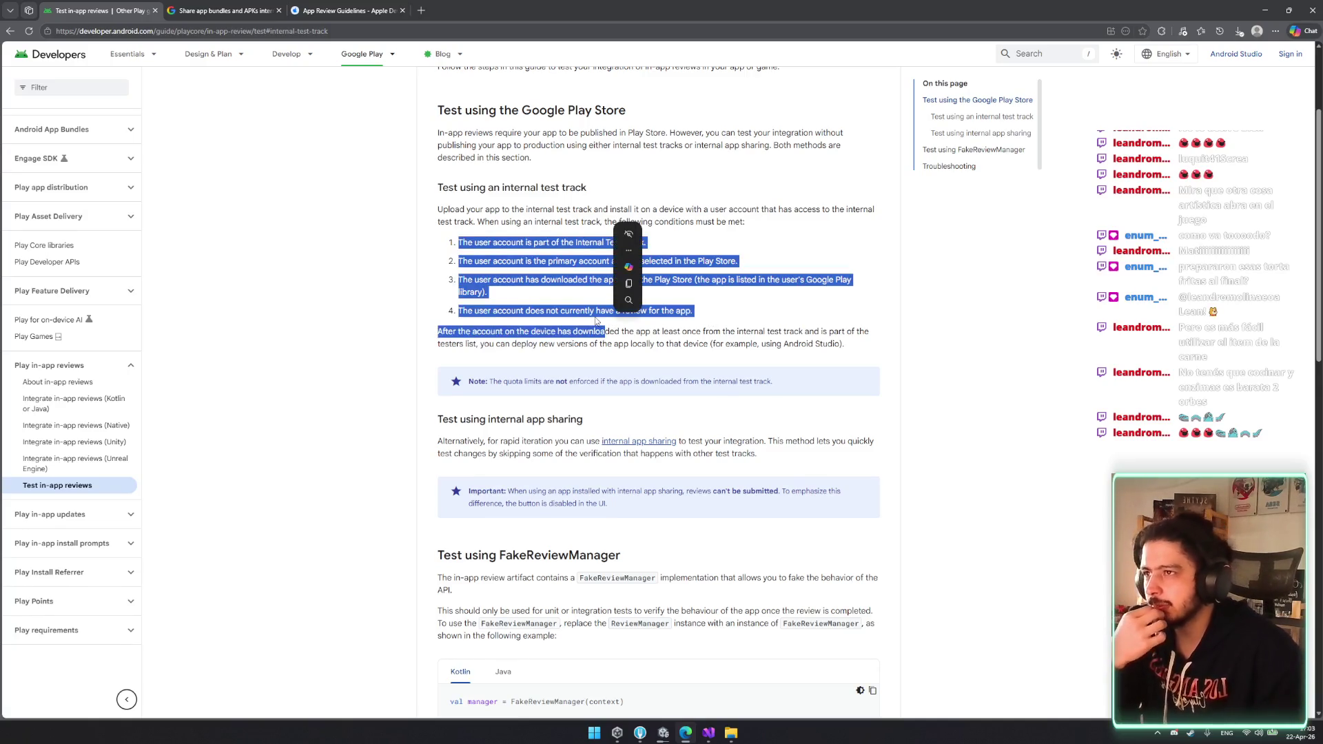
left_click(570, 284)
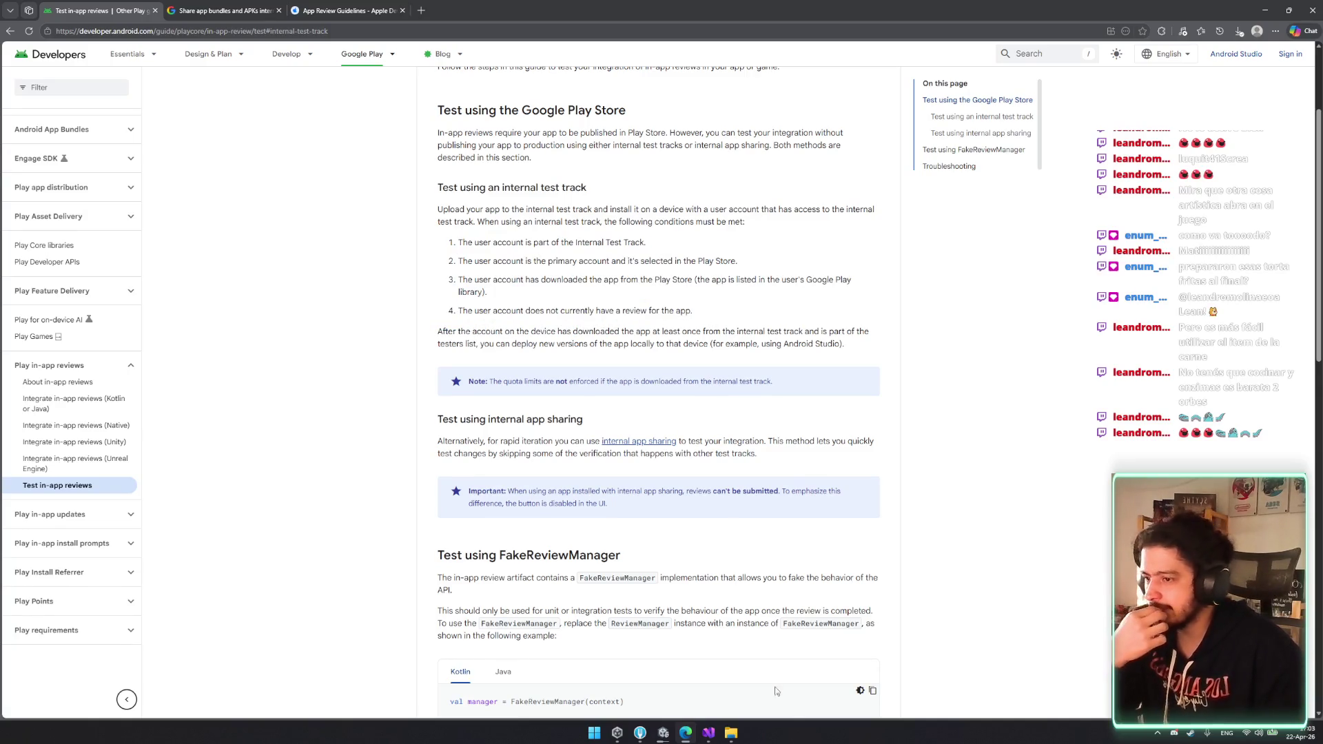
left_click(650, 736)
left_click(1028, 471)
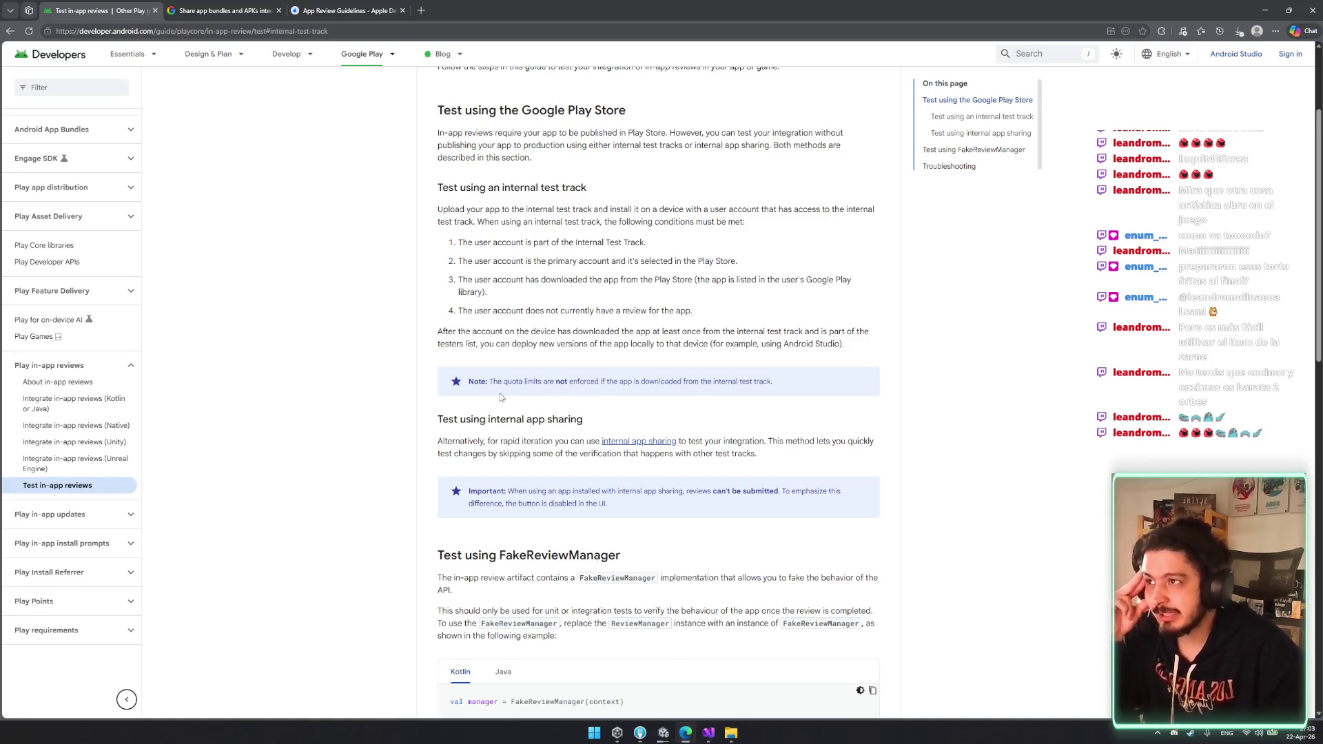
scroll(487, 296, "up", 3)
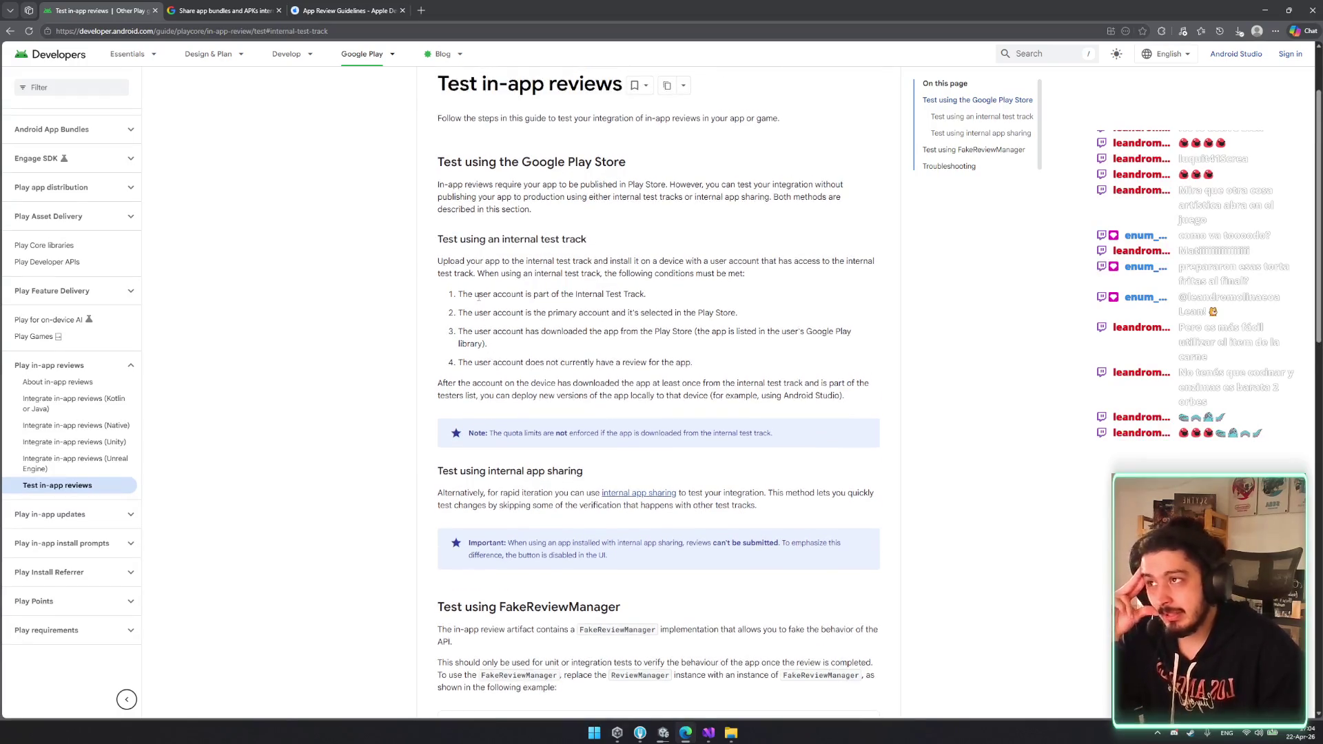
left_click_drag(439, 265, 573, 312)
left_click(574, 312)
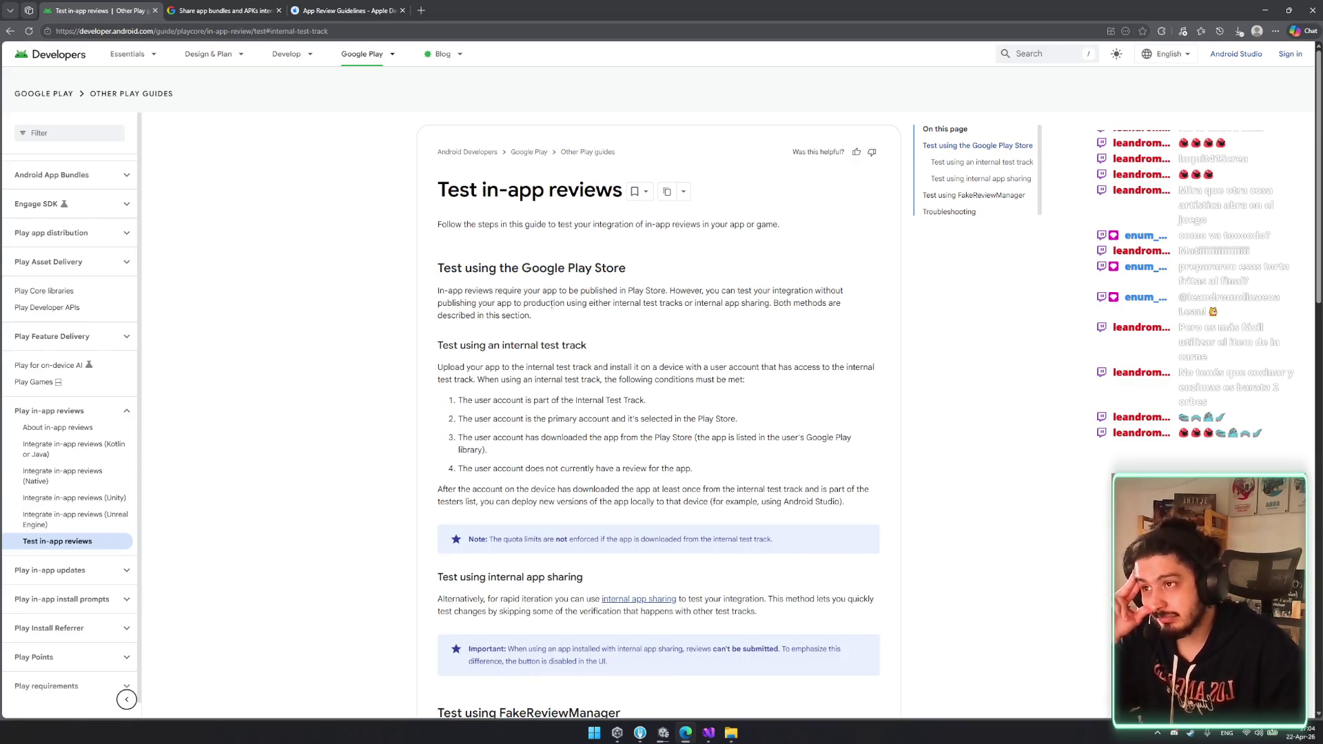
mouse_move(458, 400)
left_mouse_down()
mouse_move(534, 441)
mouse_move(542, 421)
mouse_move(626, 420)
mouse_move(695, 470)
mouse_move(460, 451)
mouse_move(452, 431)
mouse_move(624, 468)
left_mouse_up()
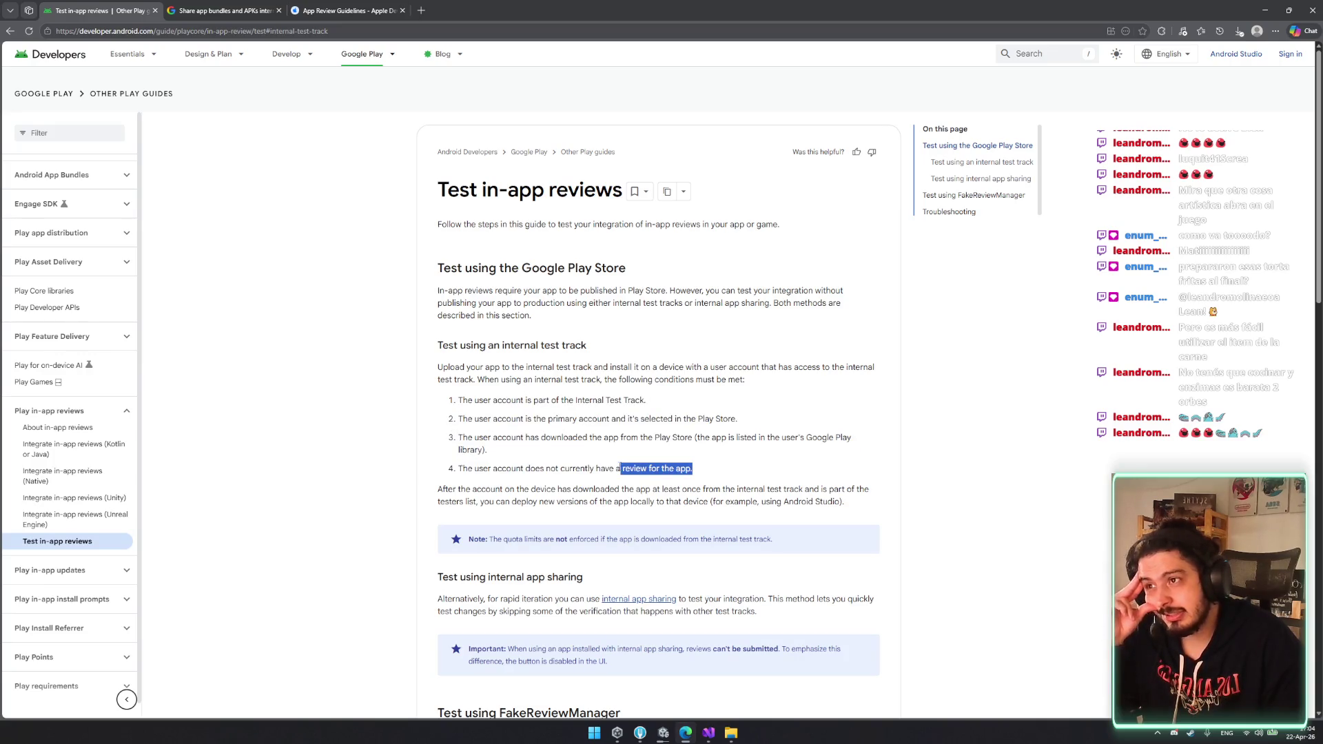
left_click(628, 467)
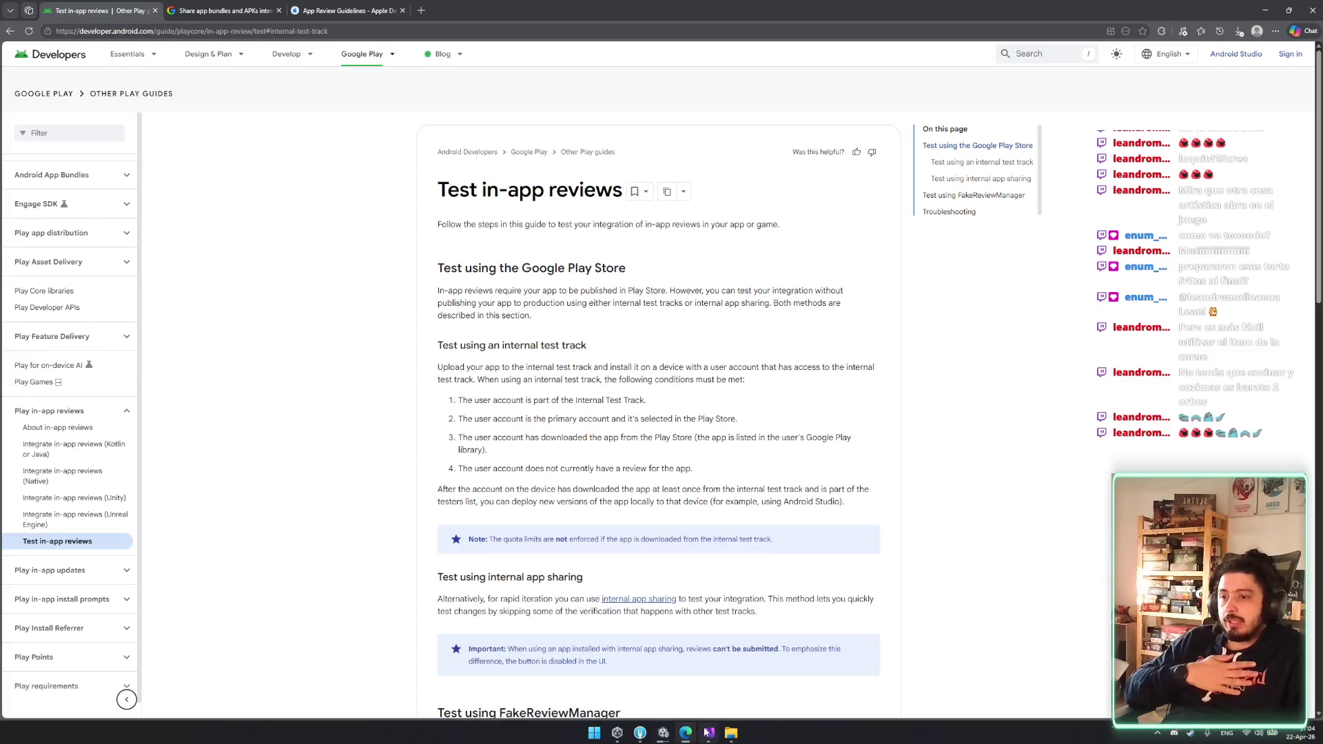
mouse_move(701, 728)
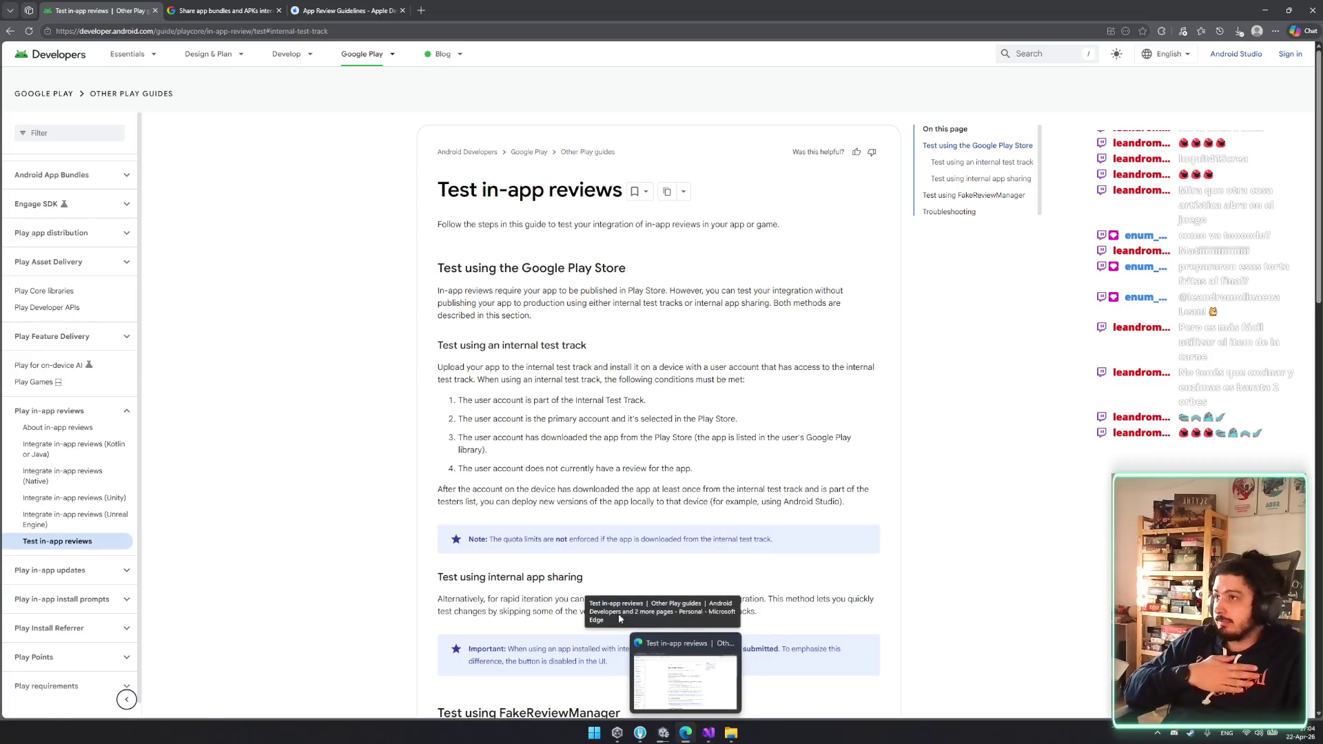
left_click(228, 10)
left_click(333, 7)
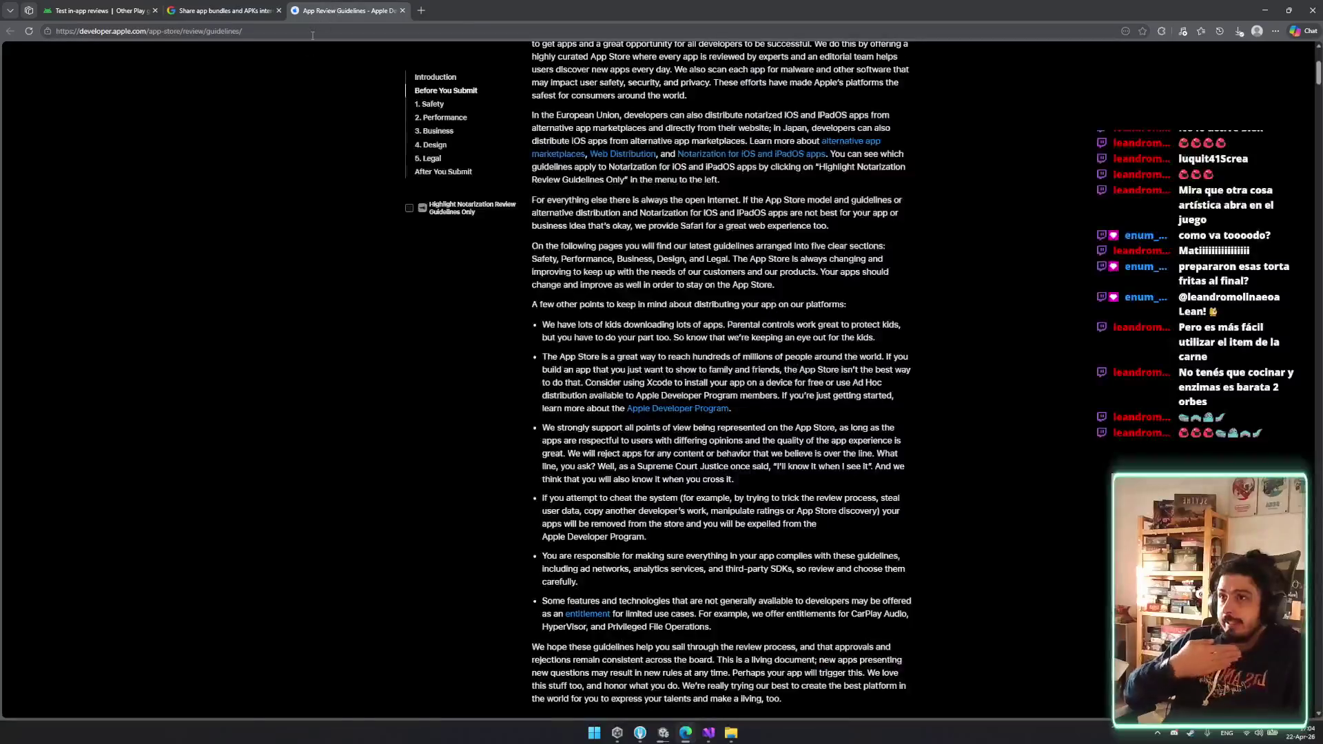
left_click(97, 11)
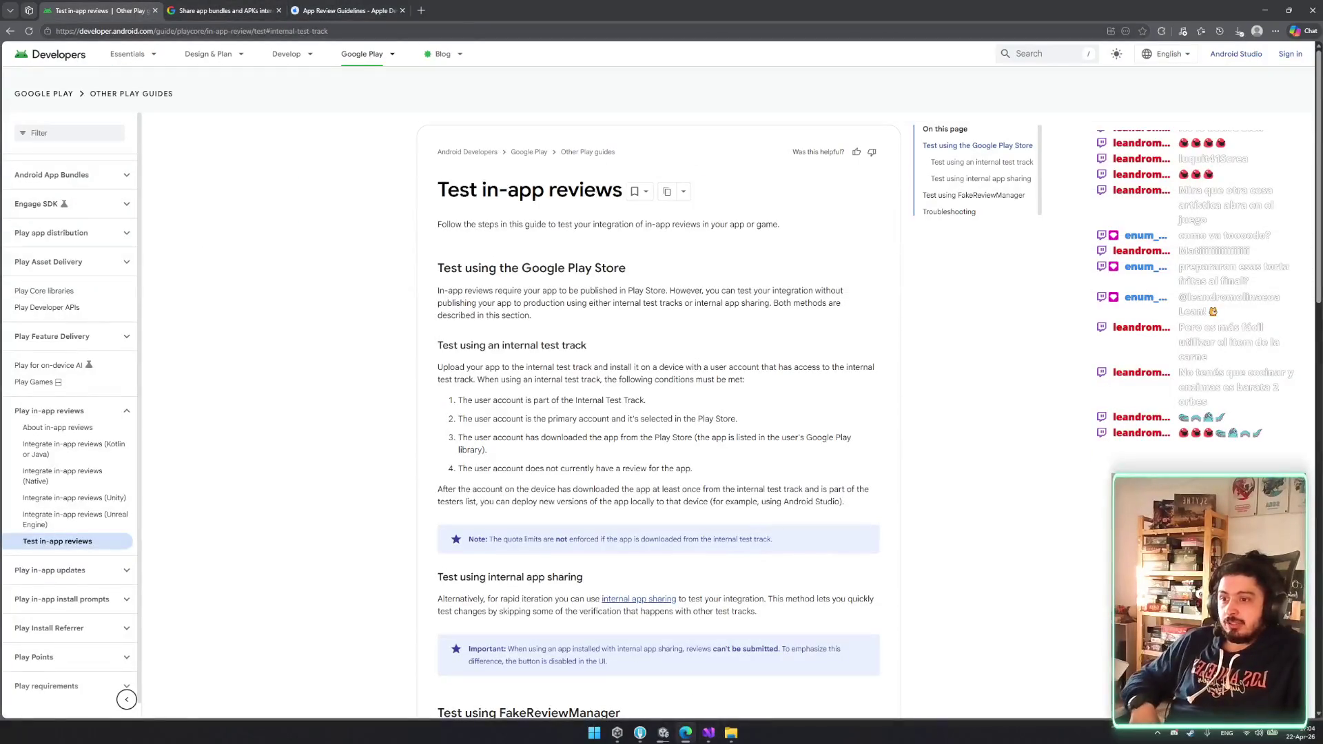
left_click(708, 732)
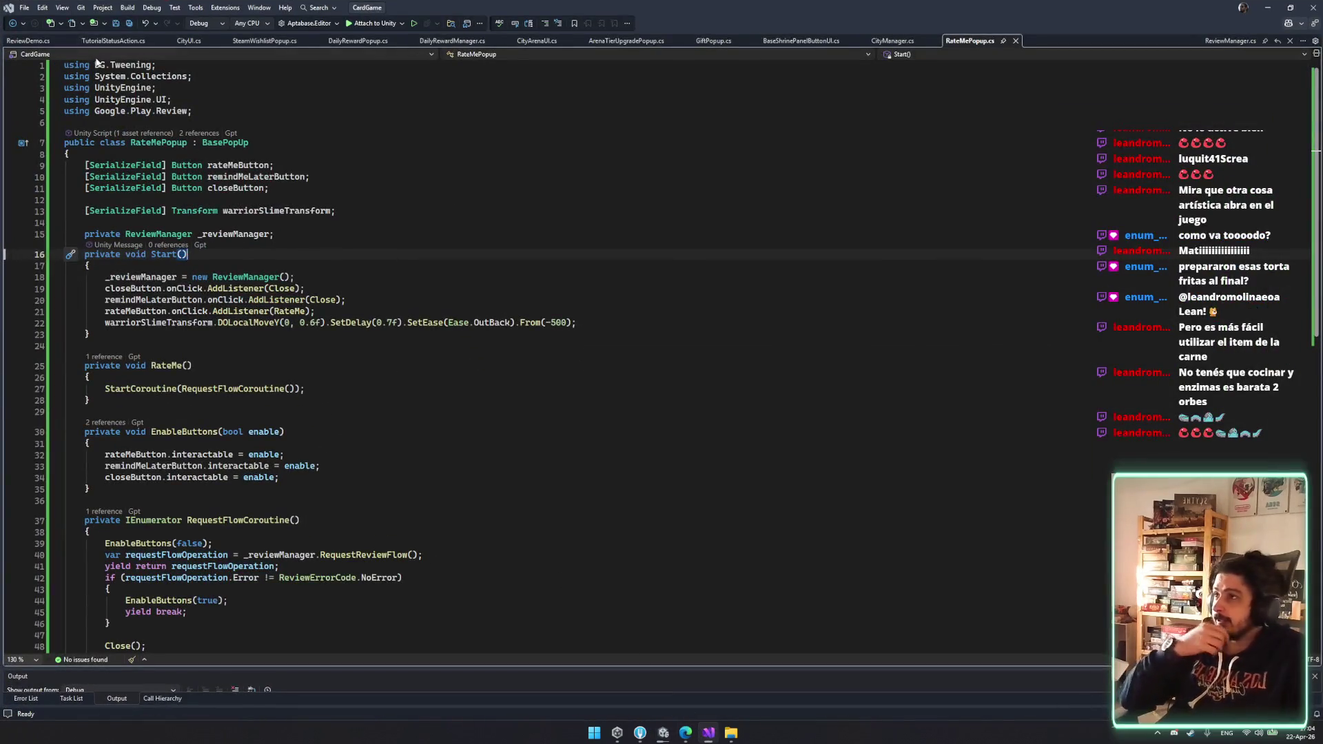
- Open ReviewDemo.cs and trace RequestFlowClick to RequestFlowCoroutine's review info result handling
left_click(29, 41)
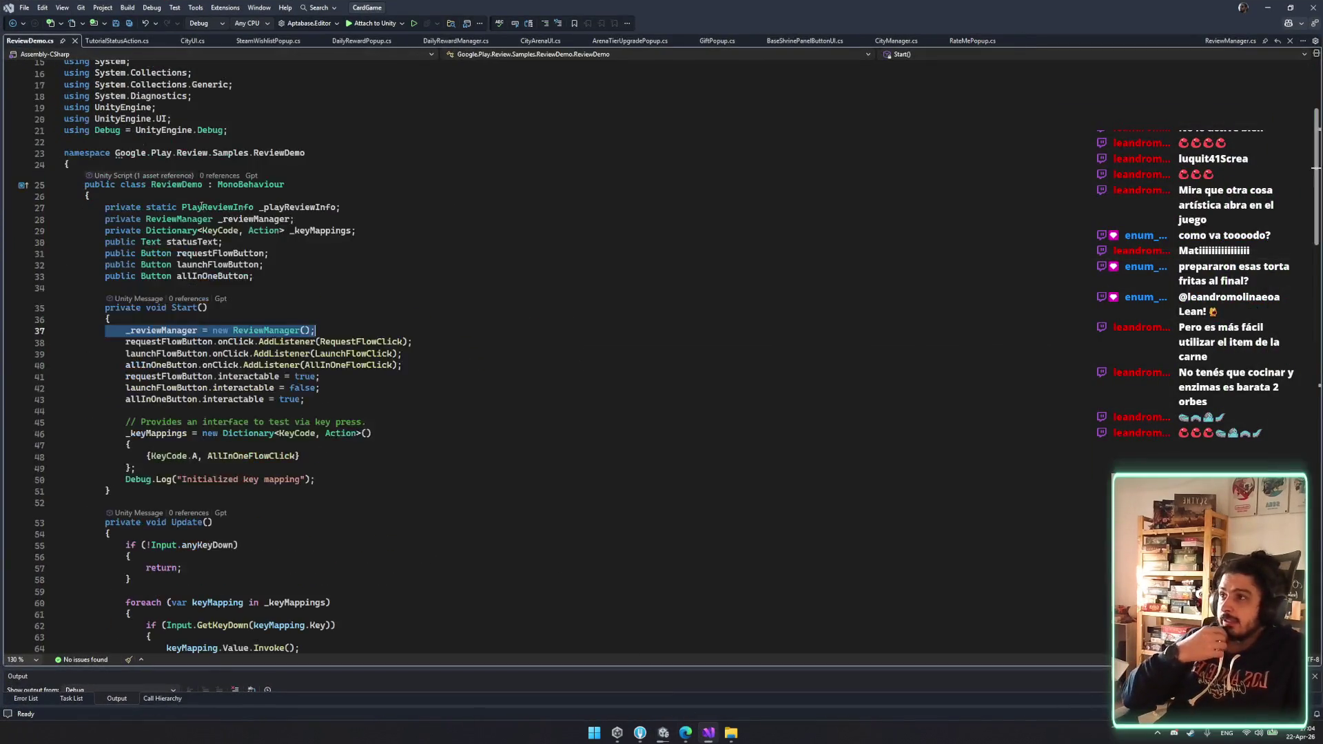
double_click(344, 342)
scroll(310, 355, "down", 10)
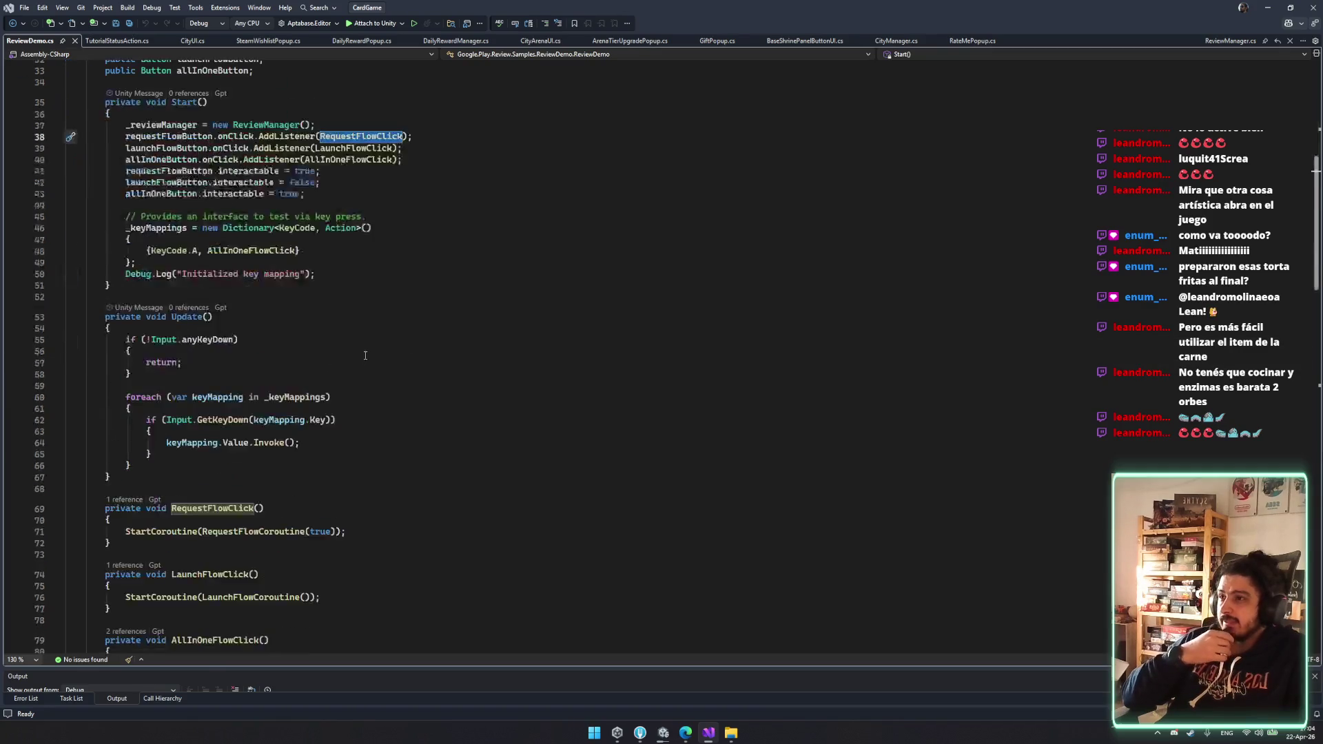
double_click(280, 362)
scroll(296, 373, "down", 5)
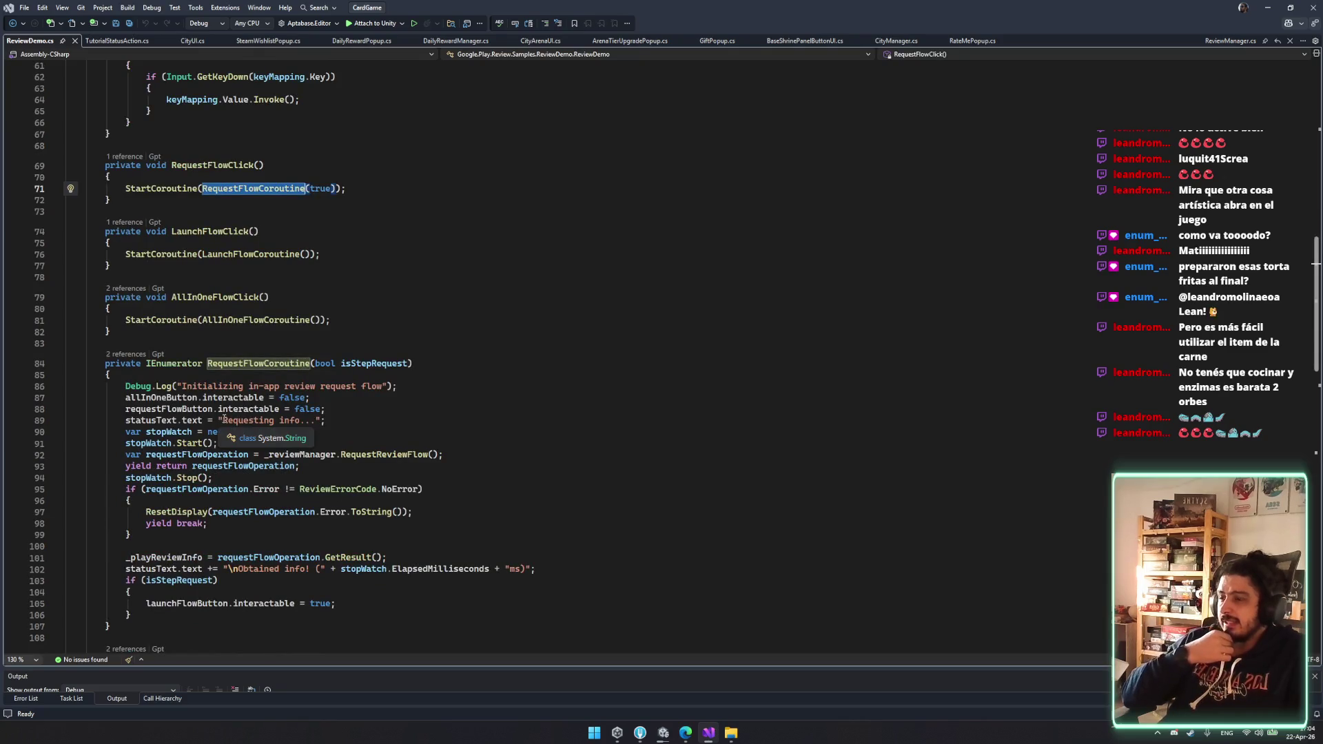
left_click(297, 570)
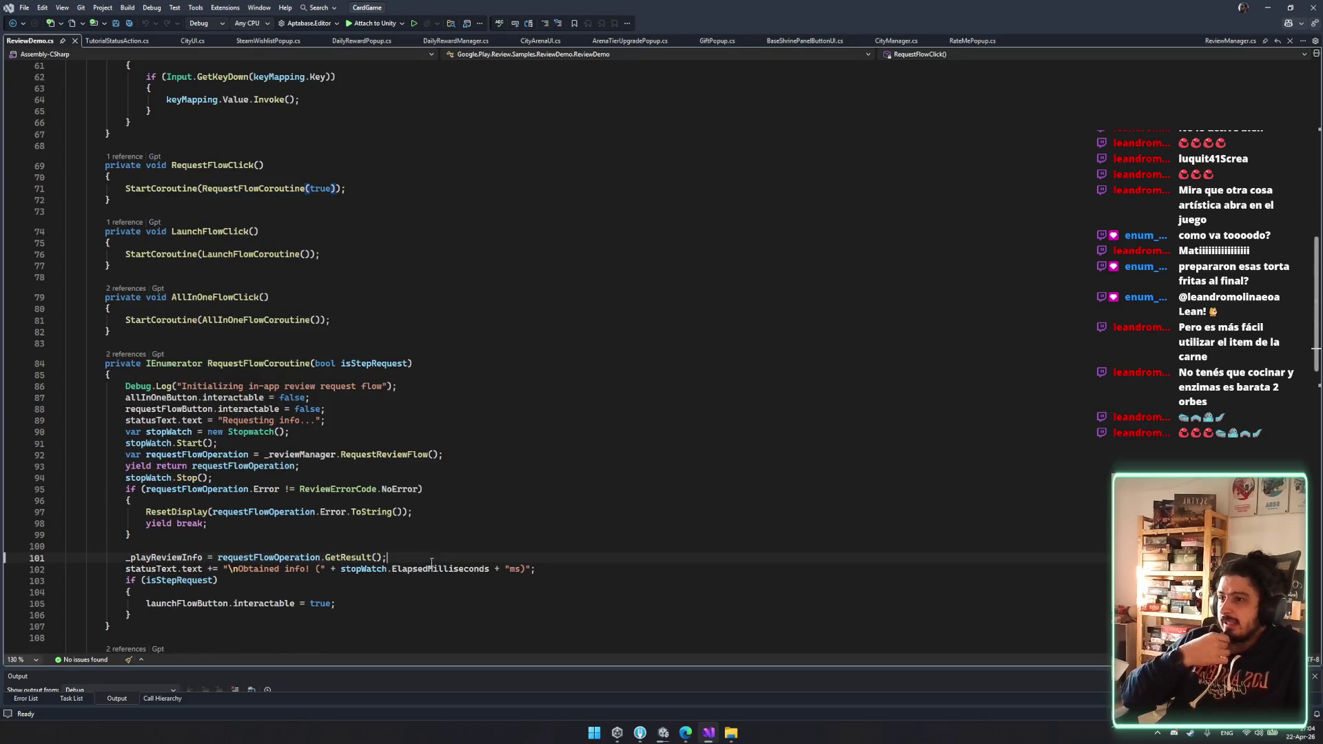
double_click(296, 570)
left_click(262, 559)
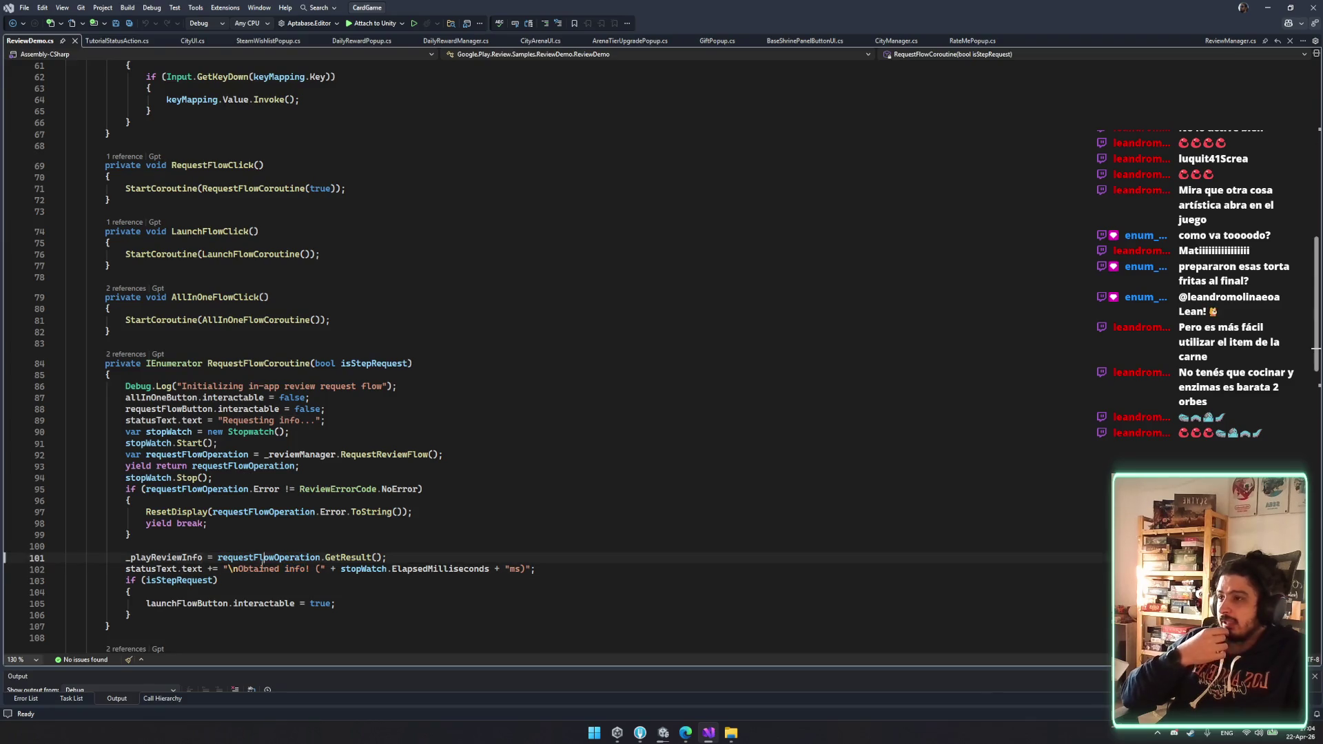
- Read the launch button comment and LaunchFlowCoroutine's in-app review log message, then return to the browser
scroll(257, 439, "down", 6)
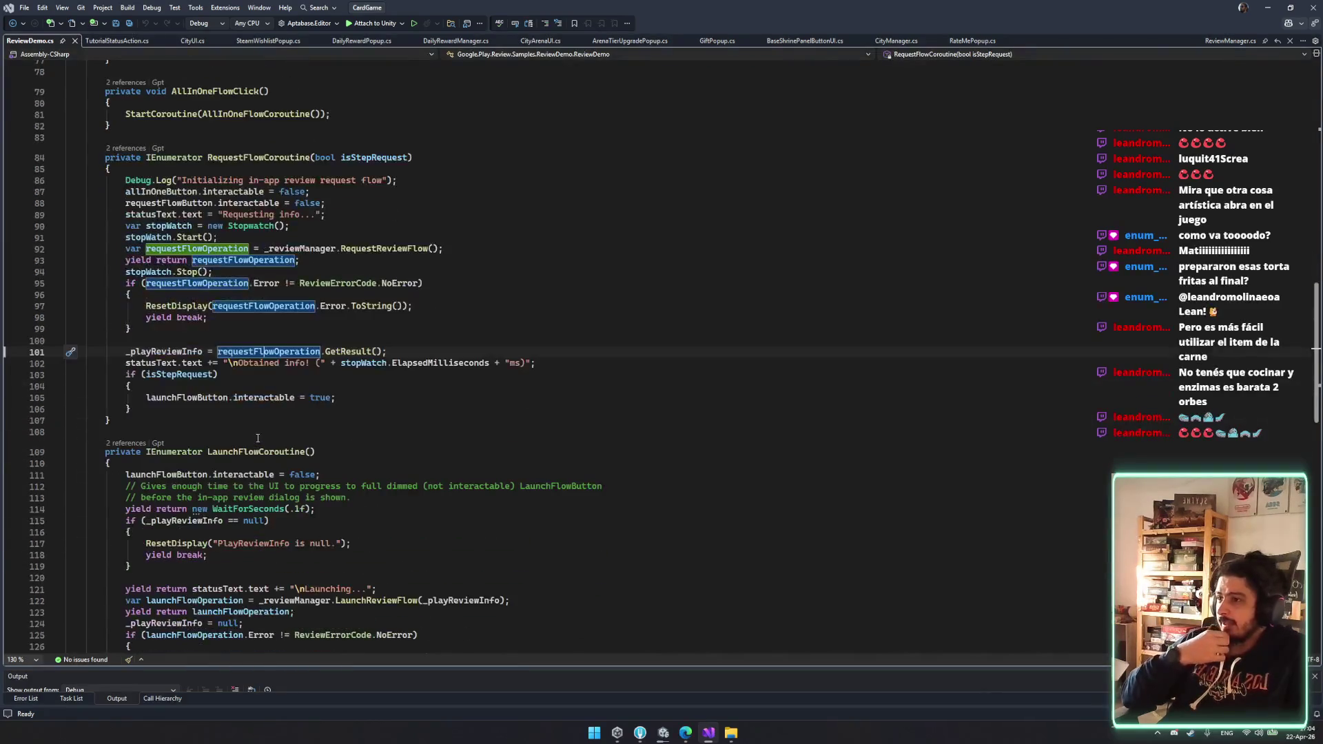
left_click_drag(282, 486, 372, 486)
left_click(305, 486)
scroll(306, 475, "down", 1)
scroll(305, 475, "down", 6)
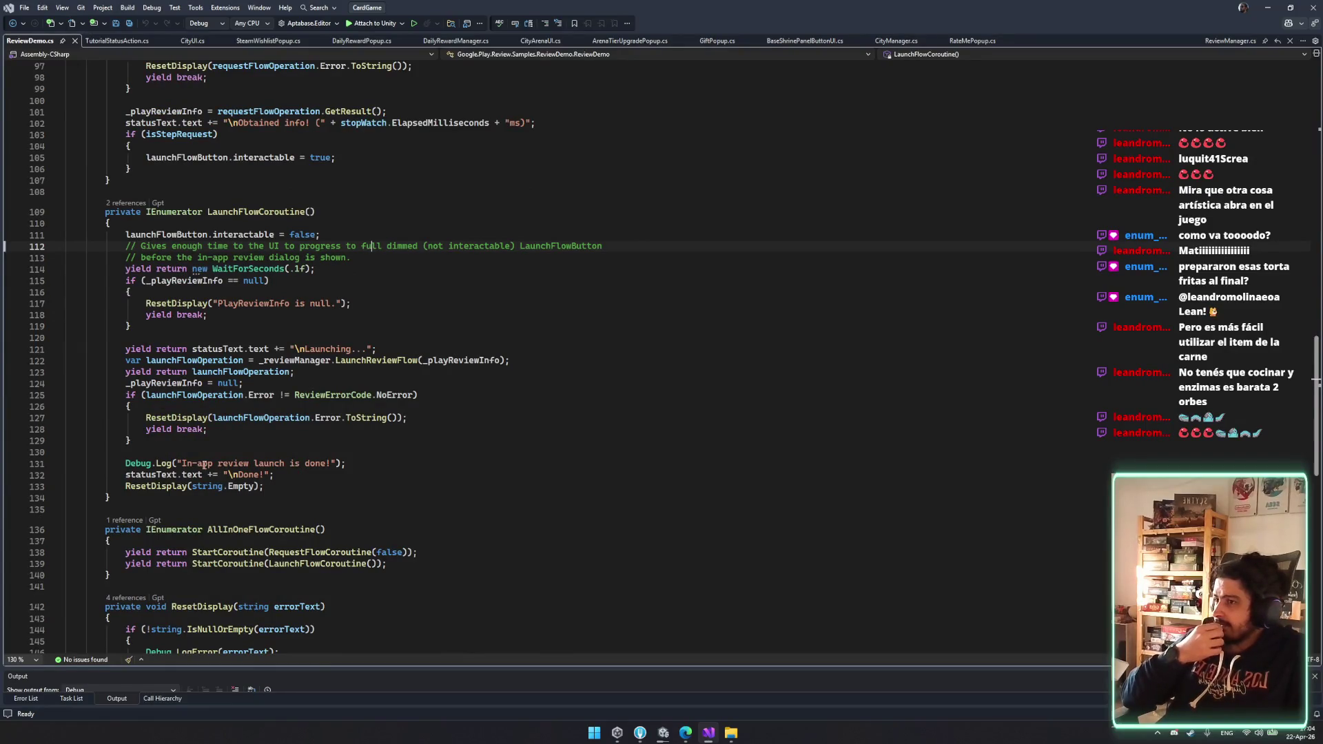
left_click_drag(202, 464, 284, 464)
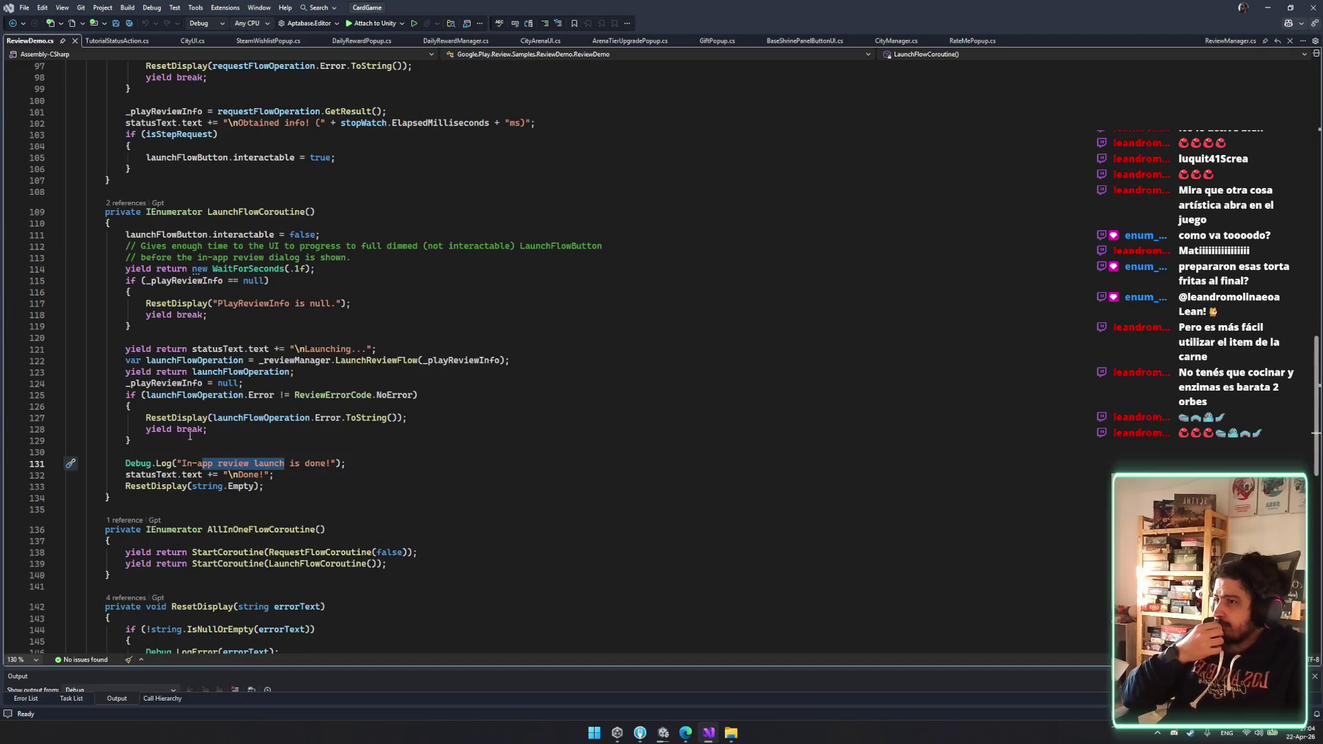
scroll(187, 427, "down", 3)
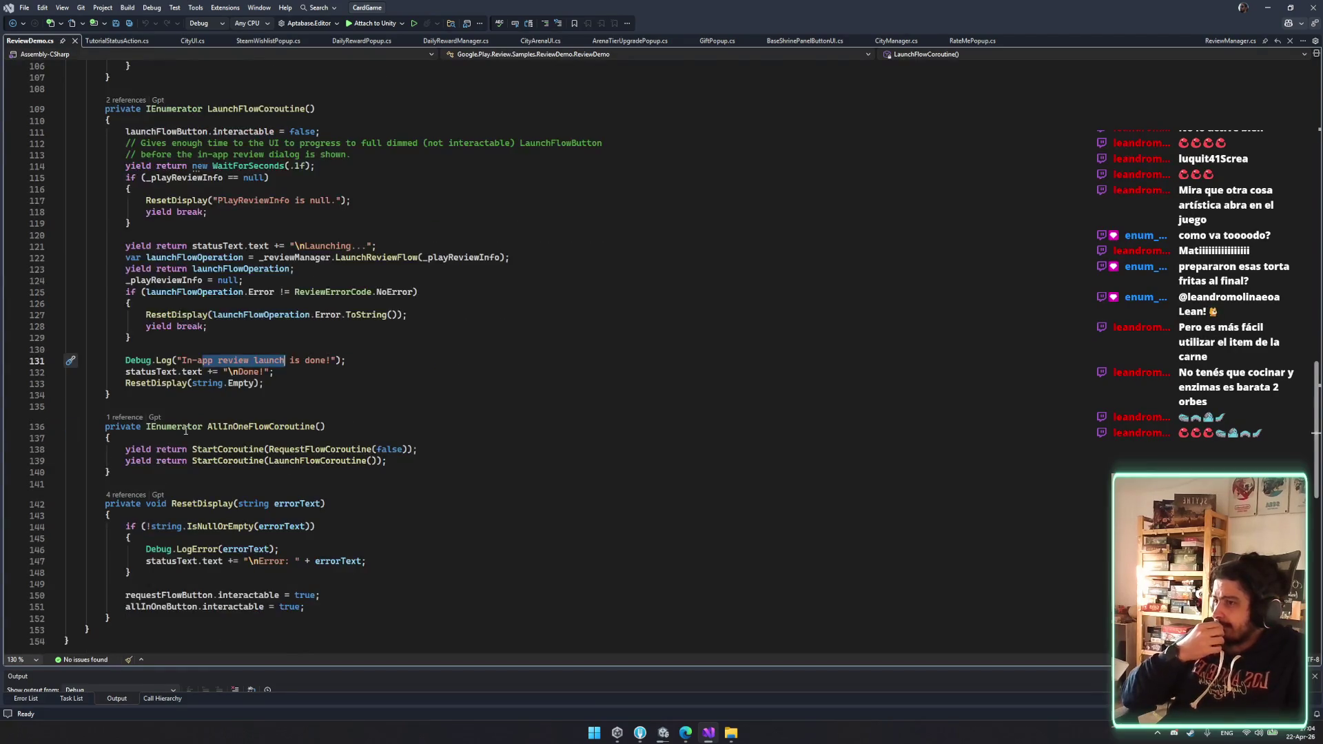
scroll(186, 426, "down", 2)
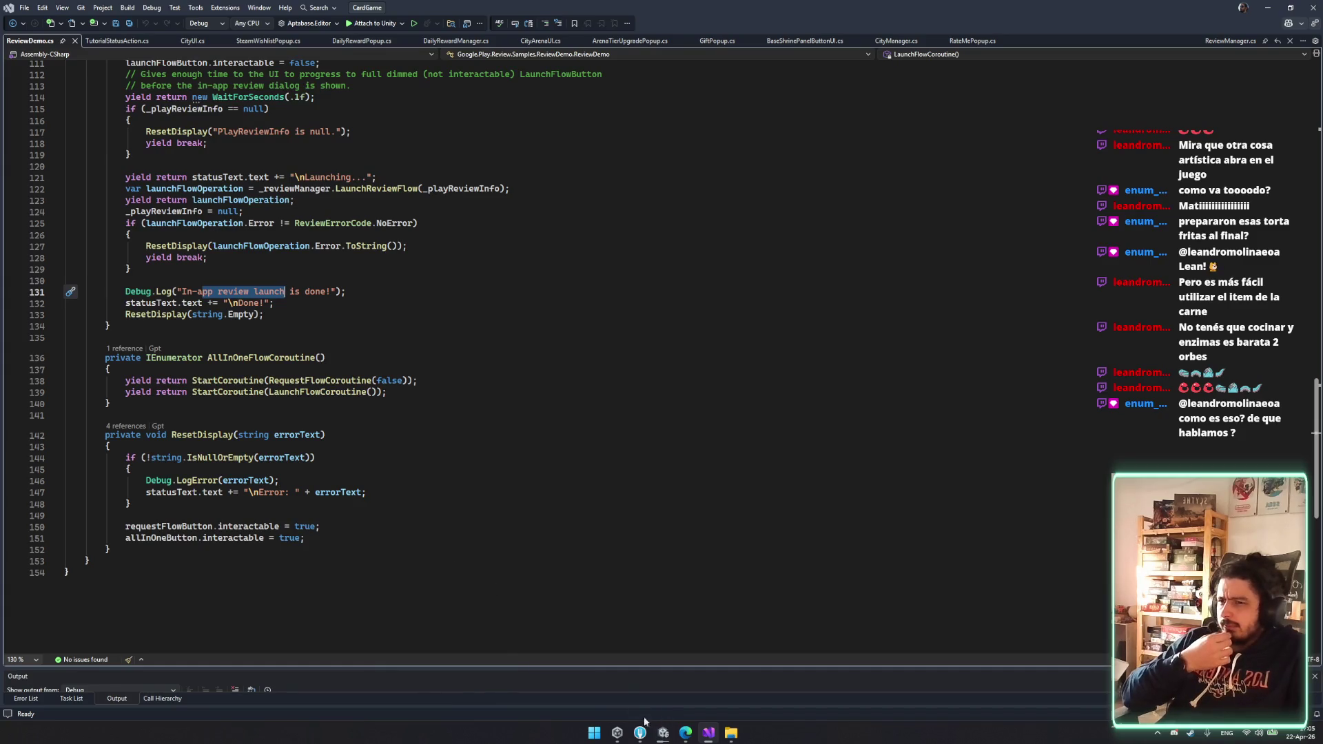
left_click(686, 735)
- Glance through the open guide tabs and return to the Test in-app reviews guide
left_click(224, 10)
left_click(103, 10)
left_click(348, 10)
left_click(144, 6)
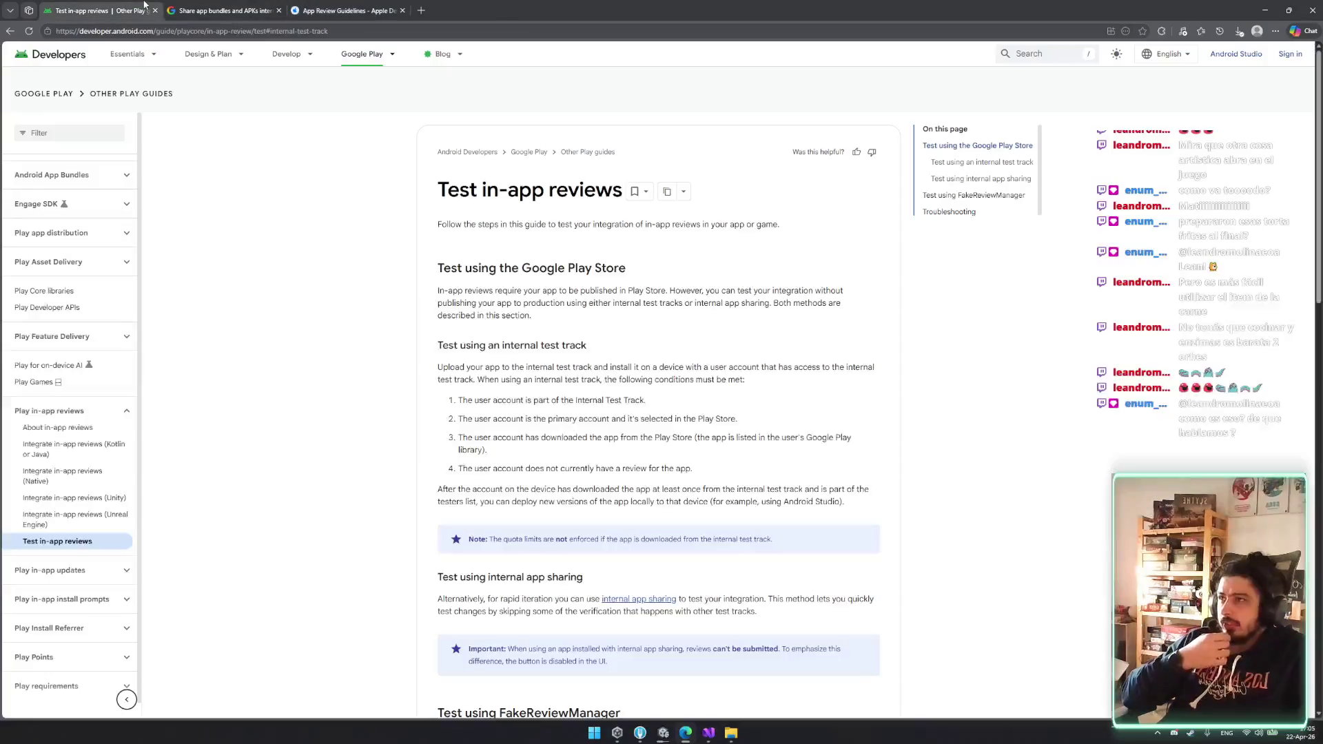
scroll(382, 414, "down", 15)
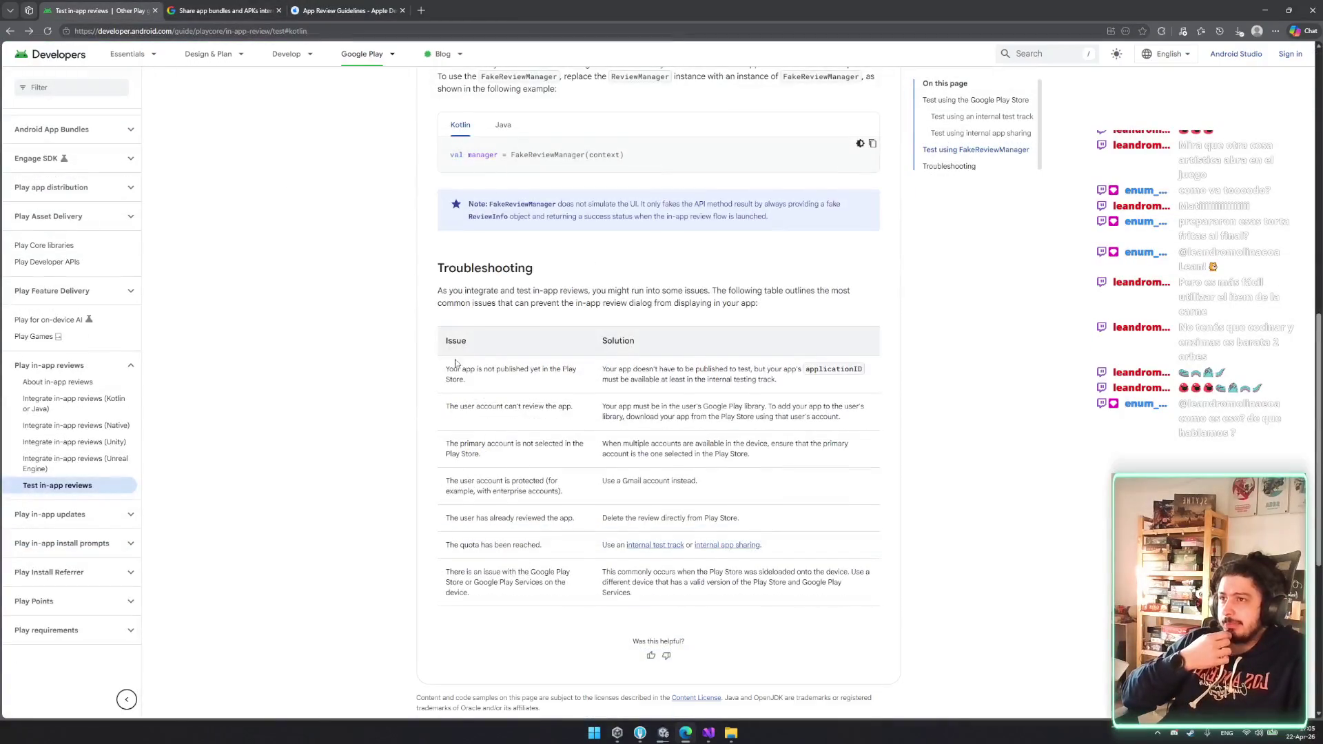
scroll(532, 409, "up", 15)
scroll(533, 409, "down", 10)
- Search Google in a new tab for 'inappreview android unity' and open the Integrate in-app reviews (Unity) result
key("ctrl+t")
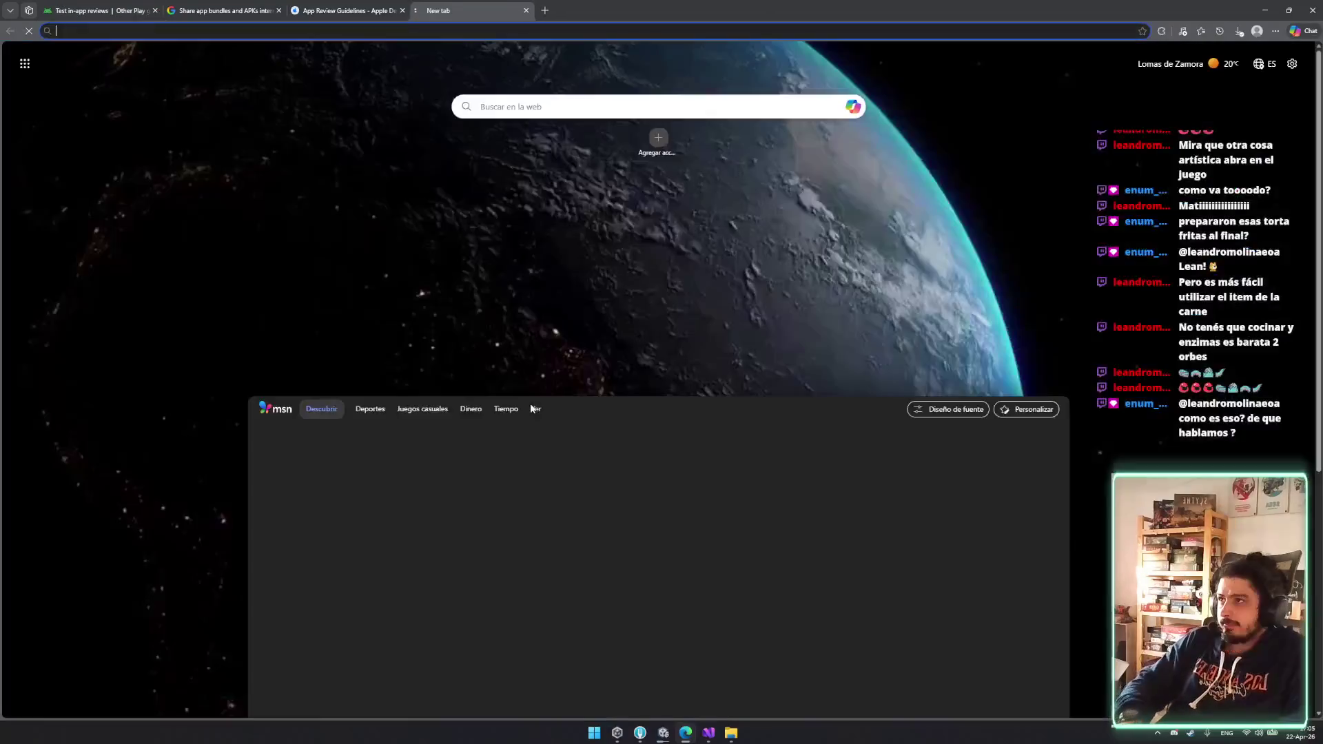
type("rate me ")
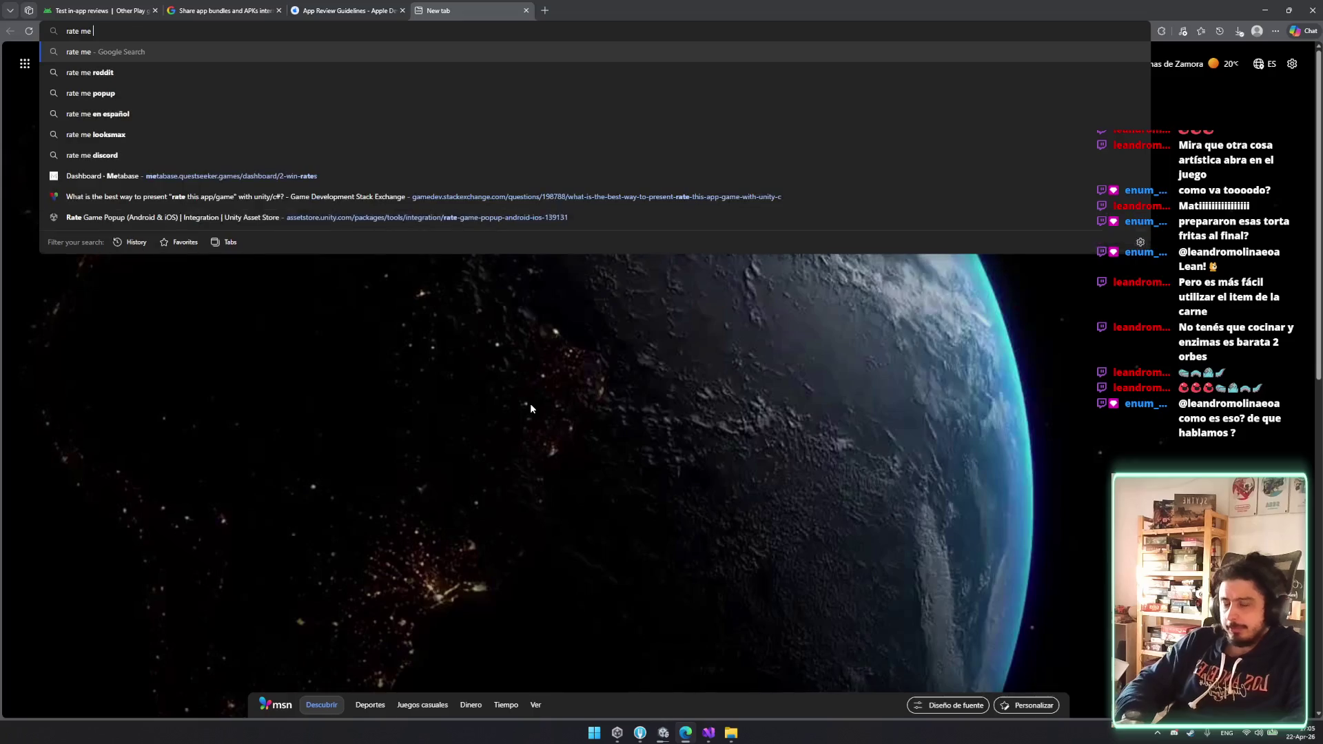
type("an")
key("BackSpace")
key("BackSpace")
key("ctrl+a")
type("n")
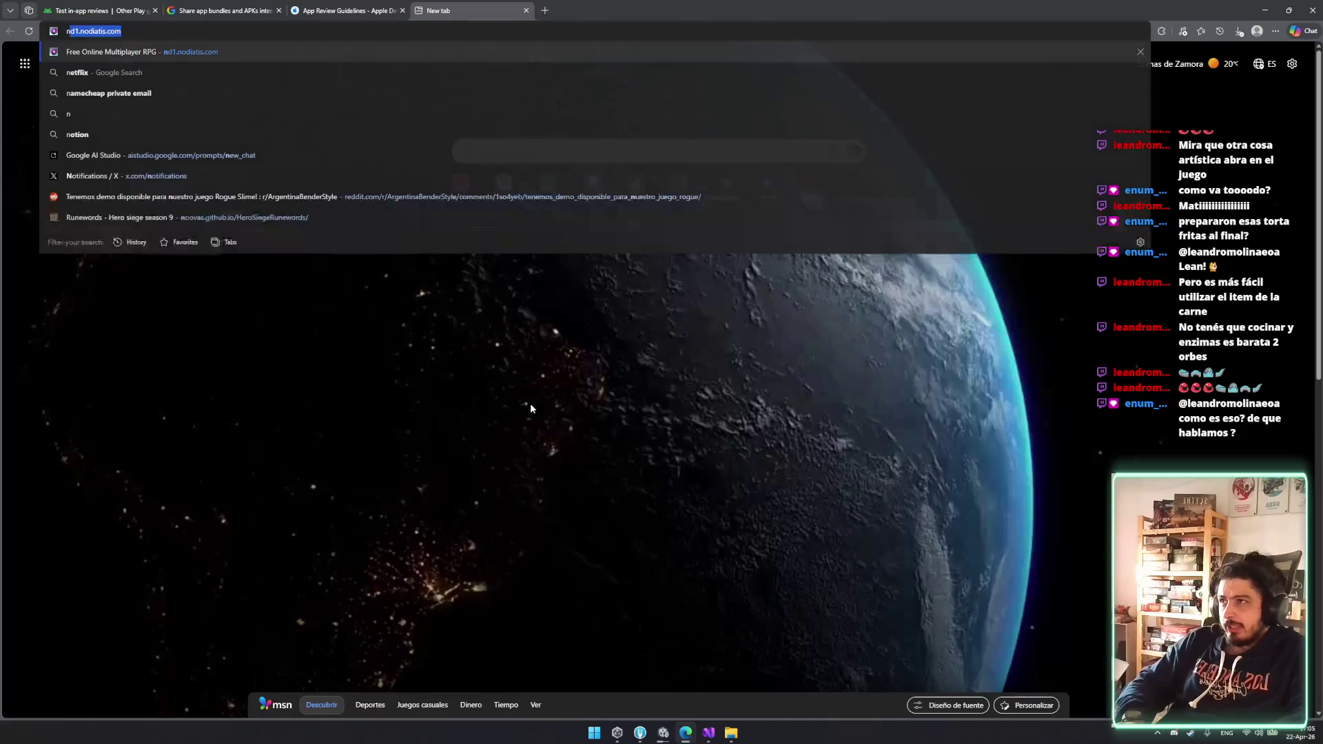
key("BackSpace")
type("inap")
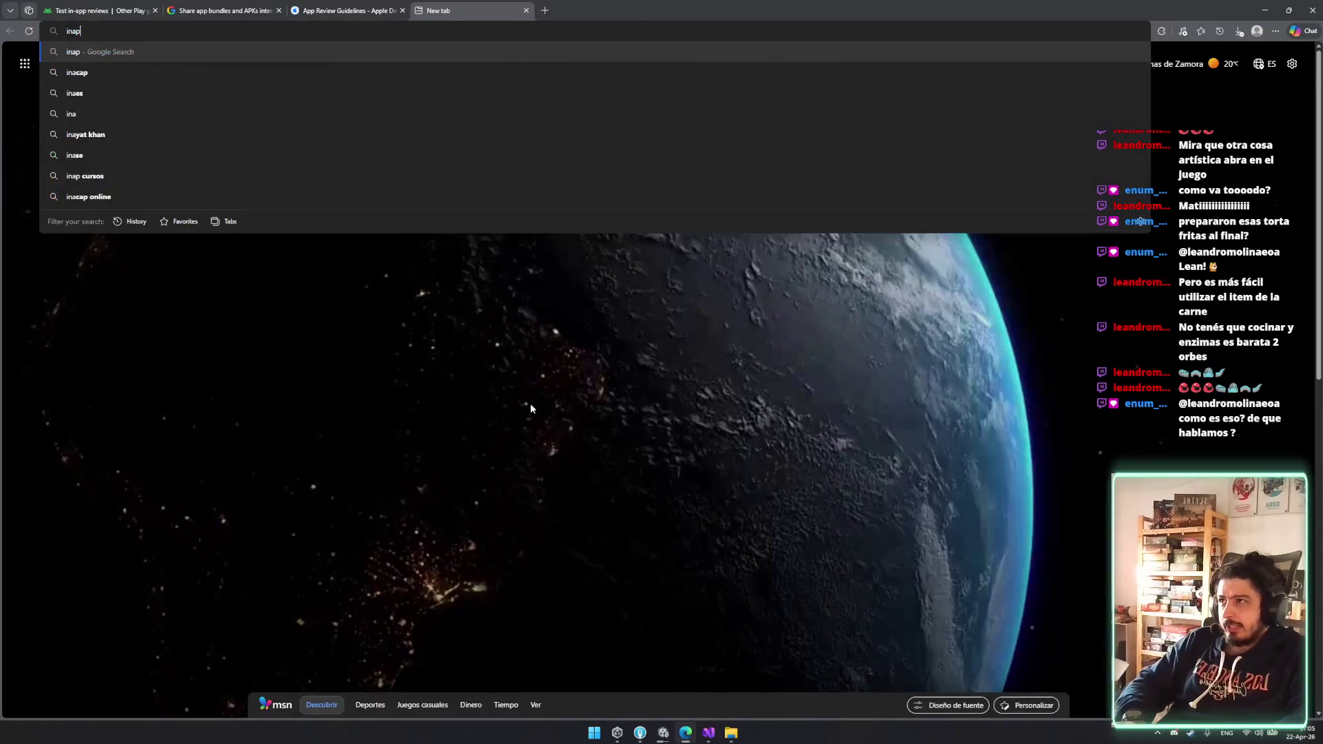
type("preview andro")
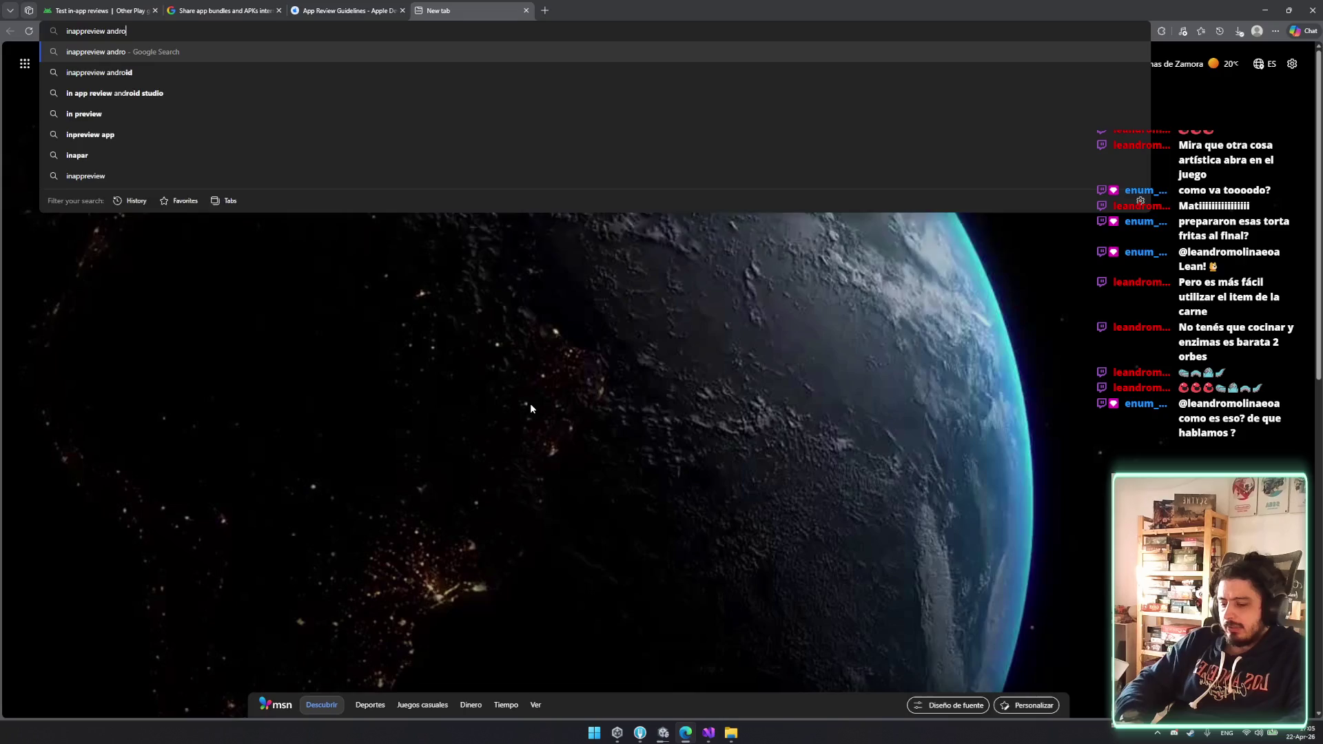
type("id unity")
key("Return")
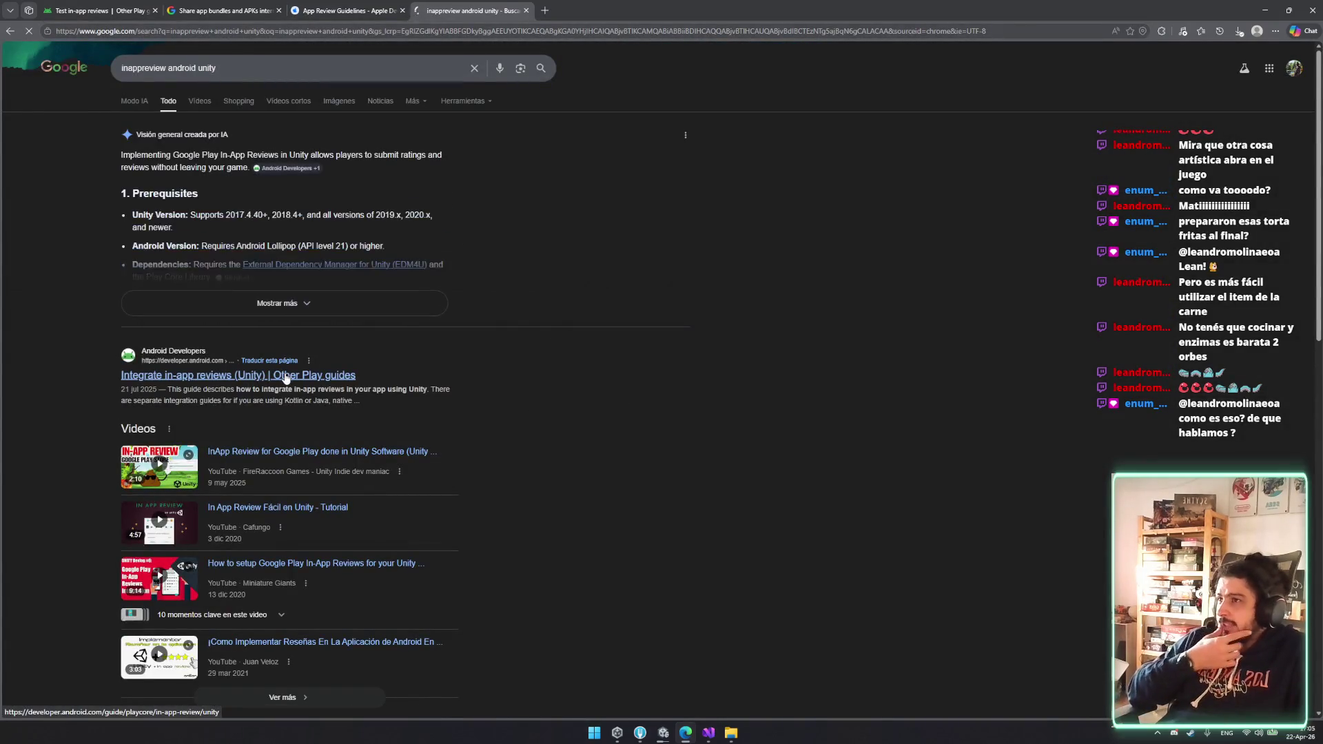
left_click(267, 375)
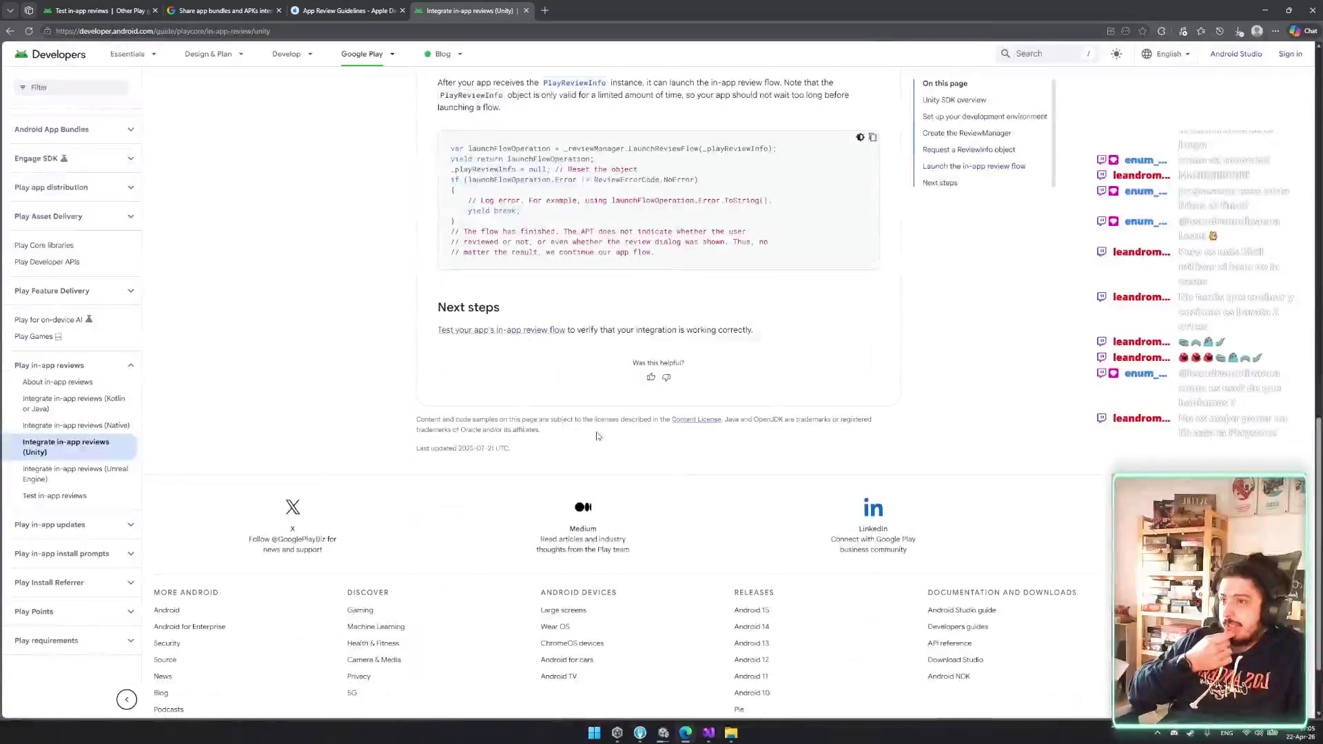
- Skim the Unity guide and the 'inappreview android unity' results, then reopen the Test in-app reviews guide
left_click(386, 10)
left_click(416, 7)
key("alt+Left")
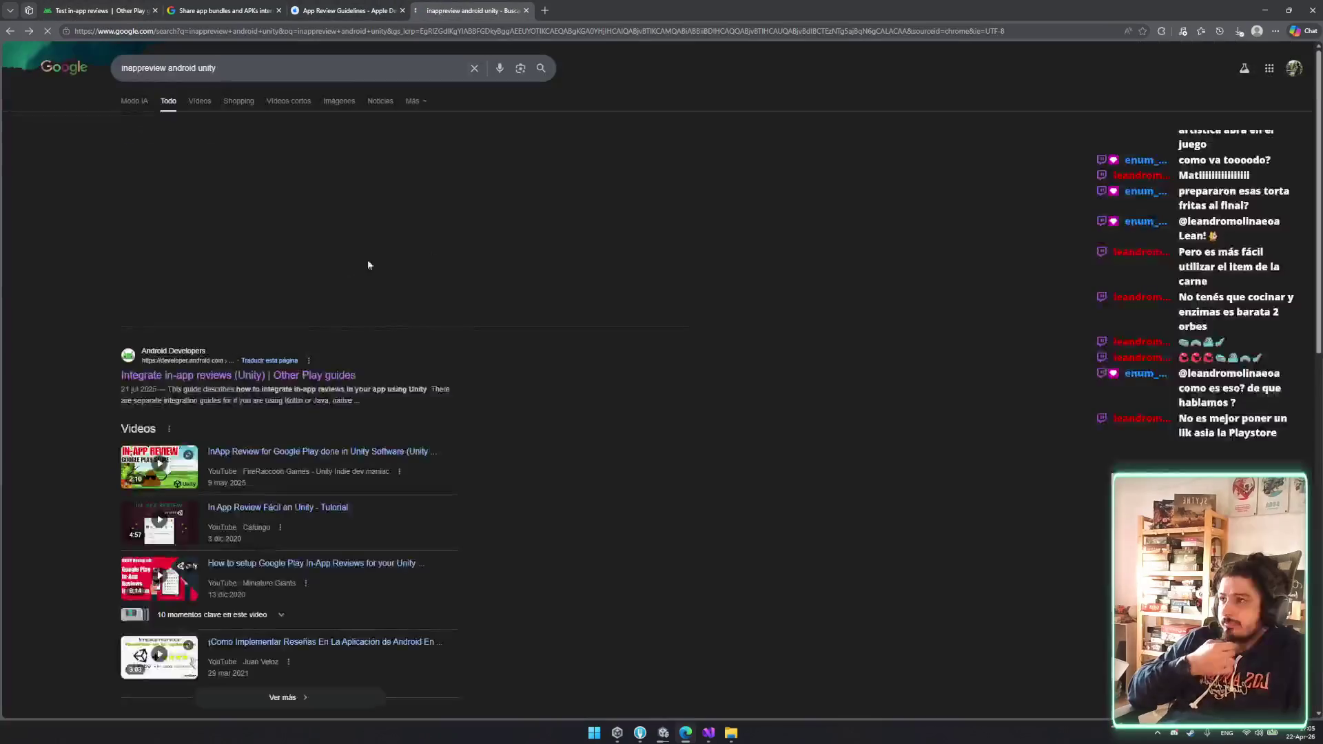
scroll(255, 307, "down", 8)
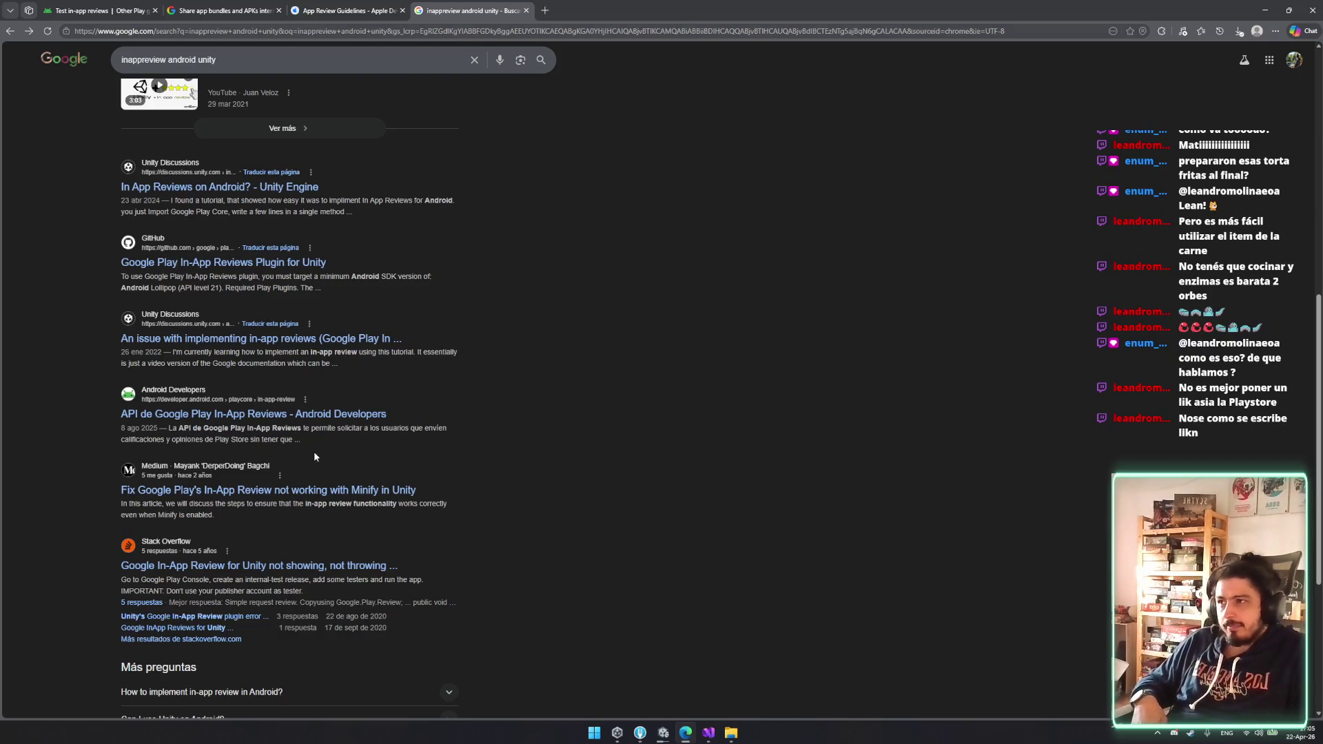
scroll(308, 404, "up", 7)
scroll(317, 400, "down", 11)
scroll(590, 591, "up", 15)
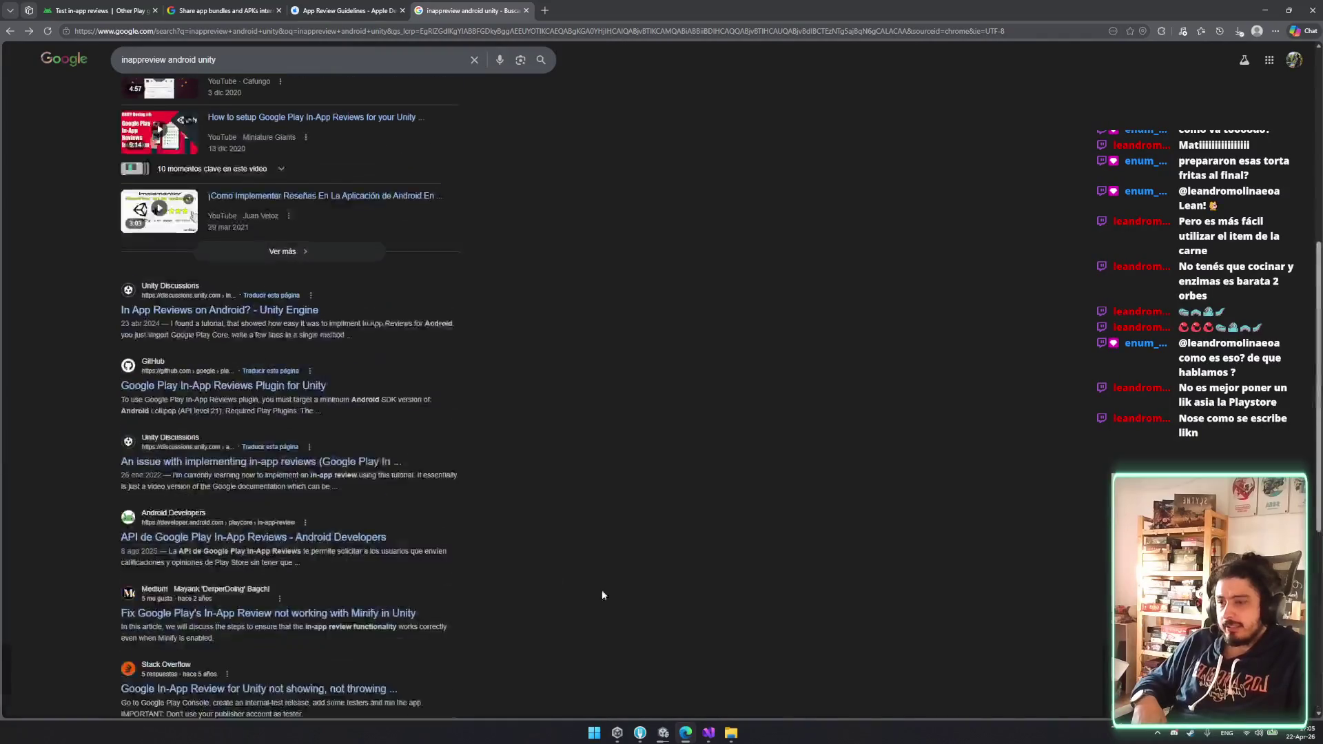
left_click(224, 10)
left_click(97, 11)
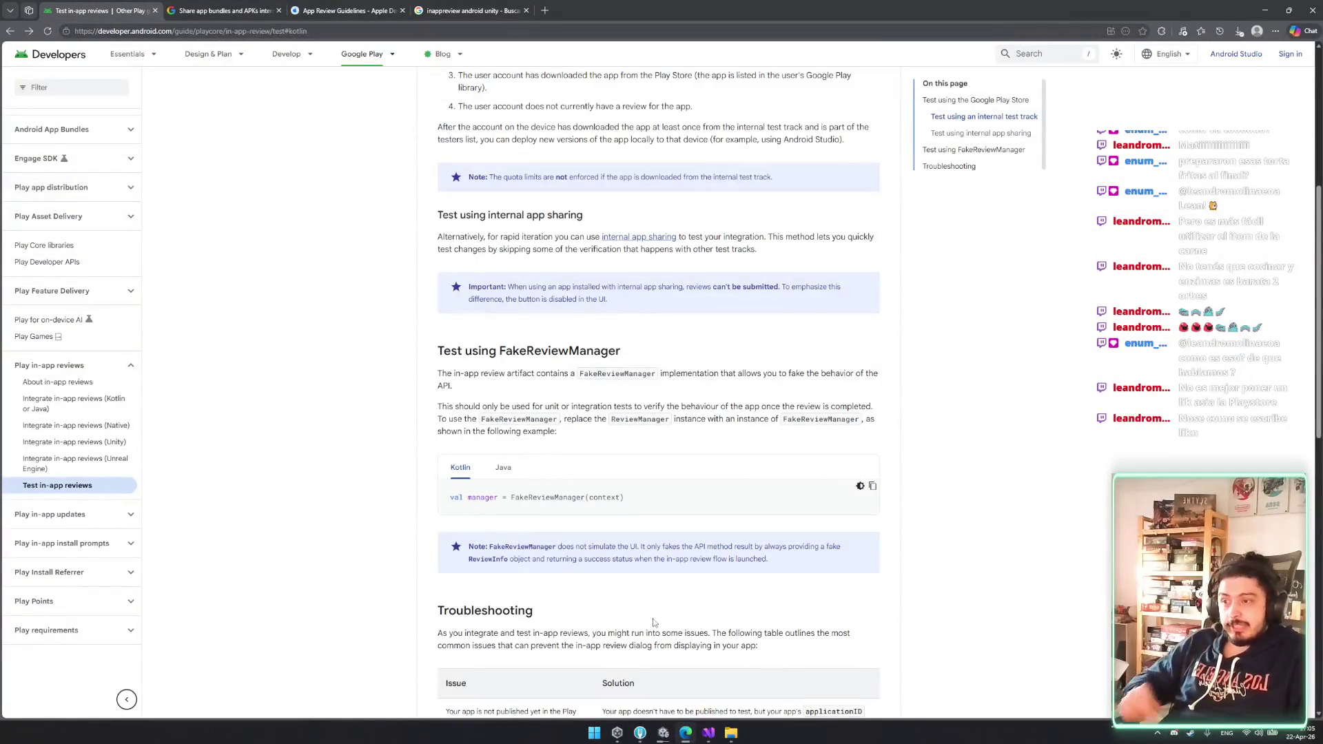
left_click(685, 733)
left_click_drag(518, 376, 633, 377)
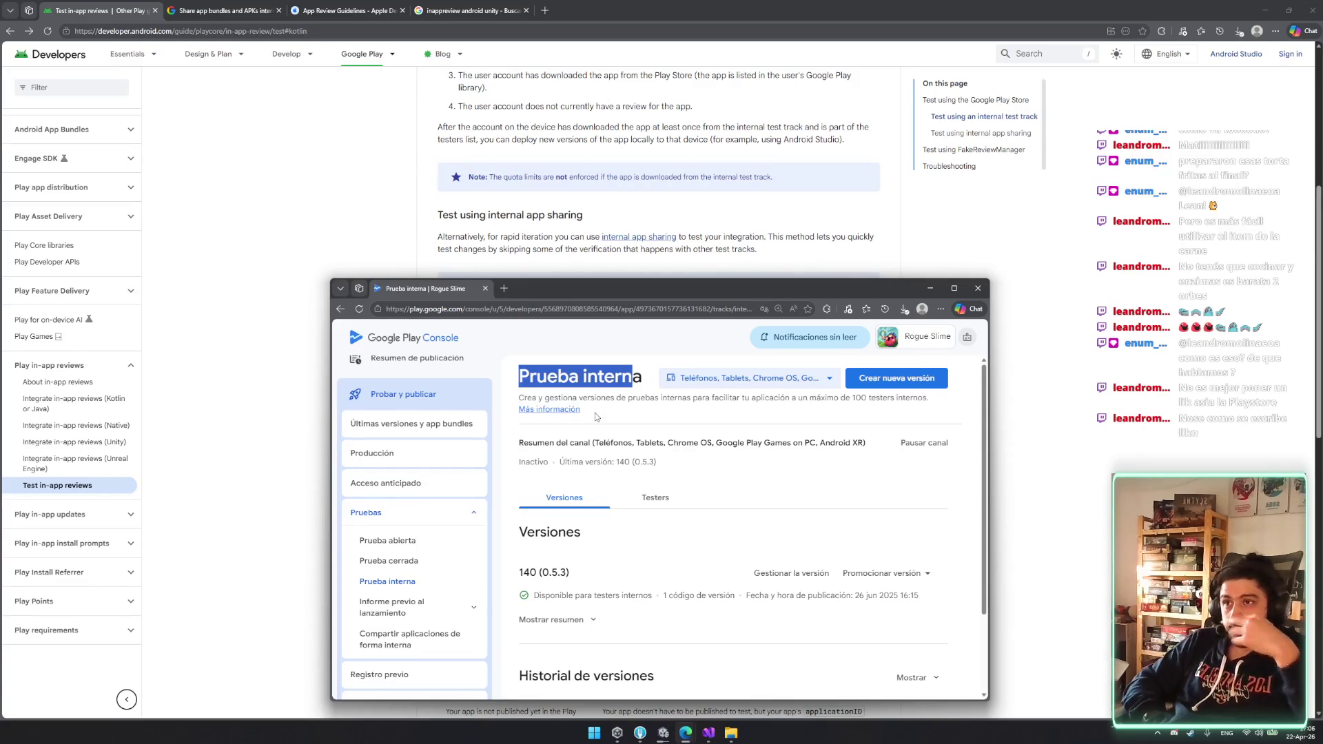
left_click(538, 398)
left_click(930, 289)
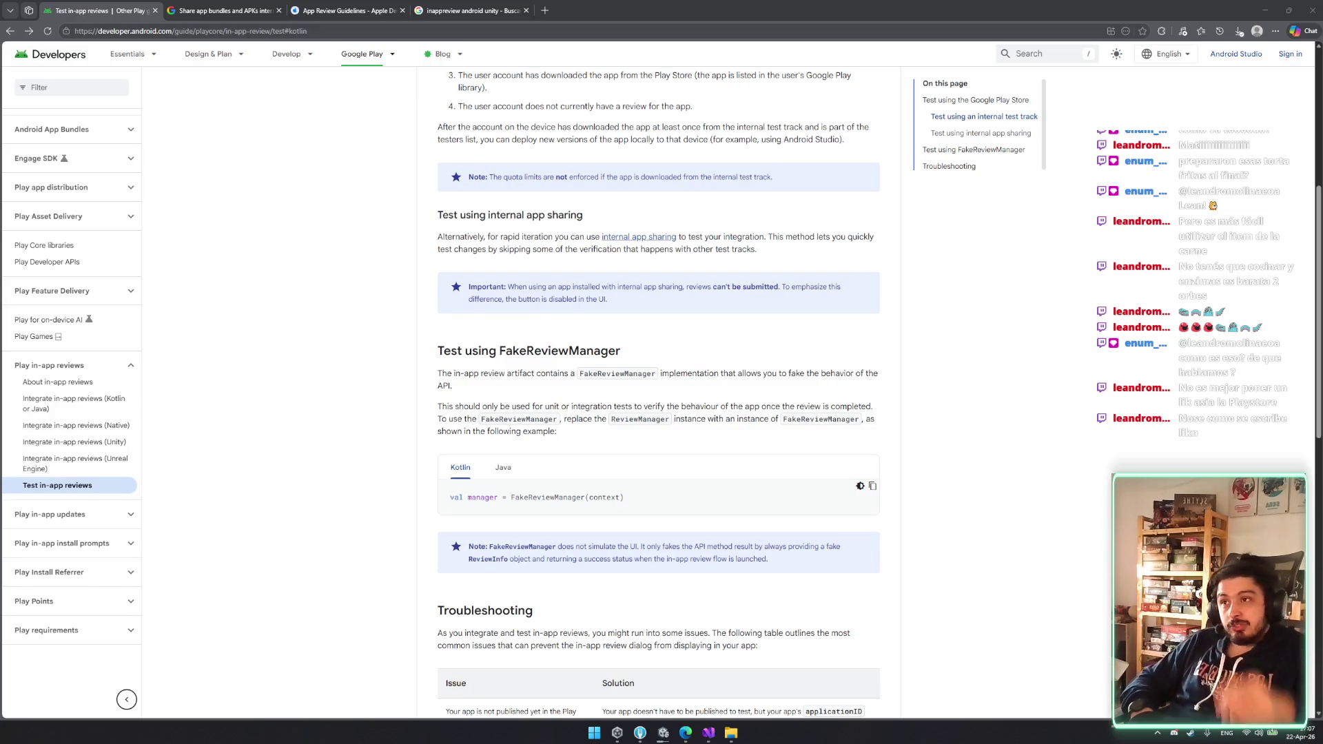
- Scroll through the Test in-app reviews guide, then bring up the 'Share app bundles and APKs internally' help page
scroll(665, 522, "up", 5)
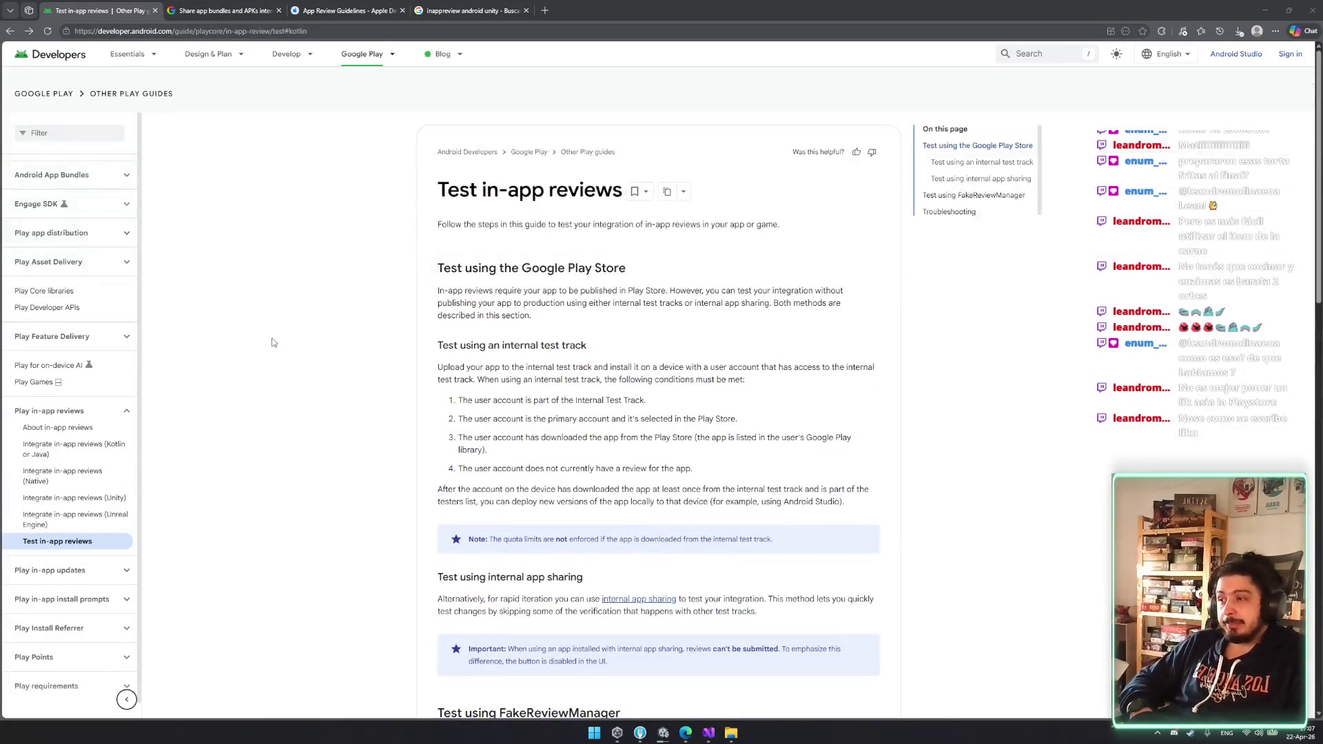
scroll(295, 393, "down", 5)
scroll(484, 416, "up", 5)
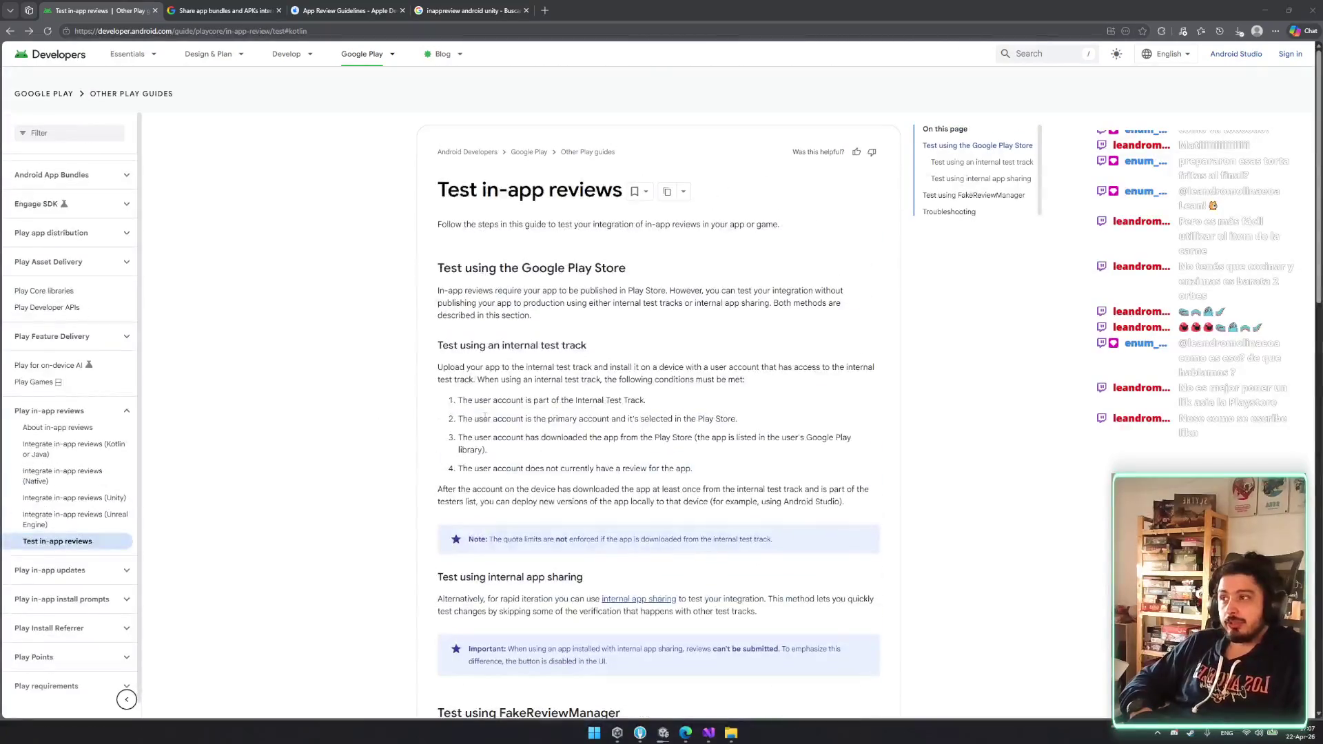
scroll(560, 382, "down", 2)
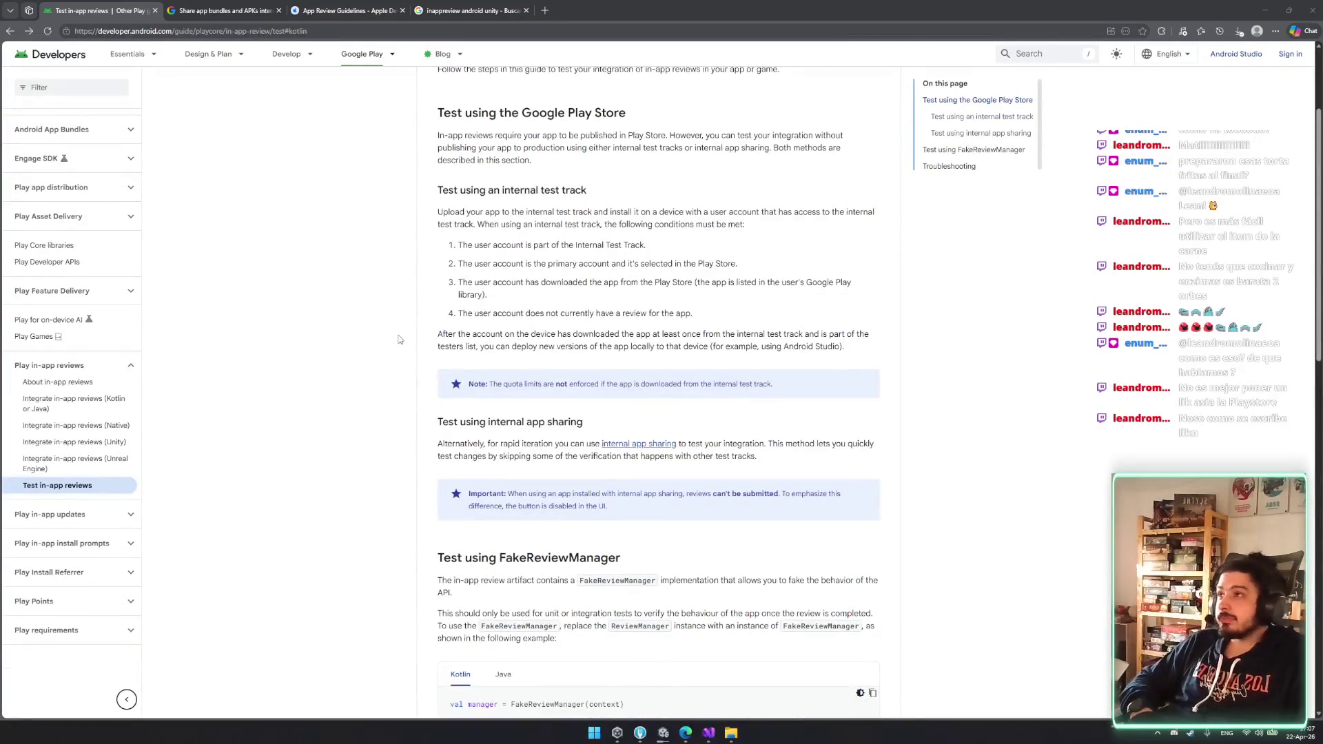
scroll(399, 340, "up", 2)
scroll(510, 481, "down", 2)
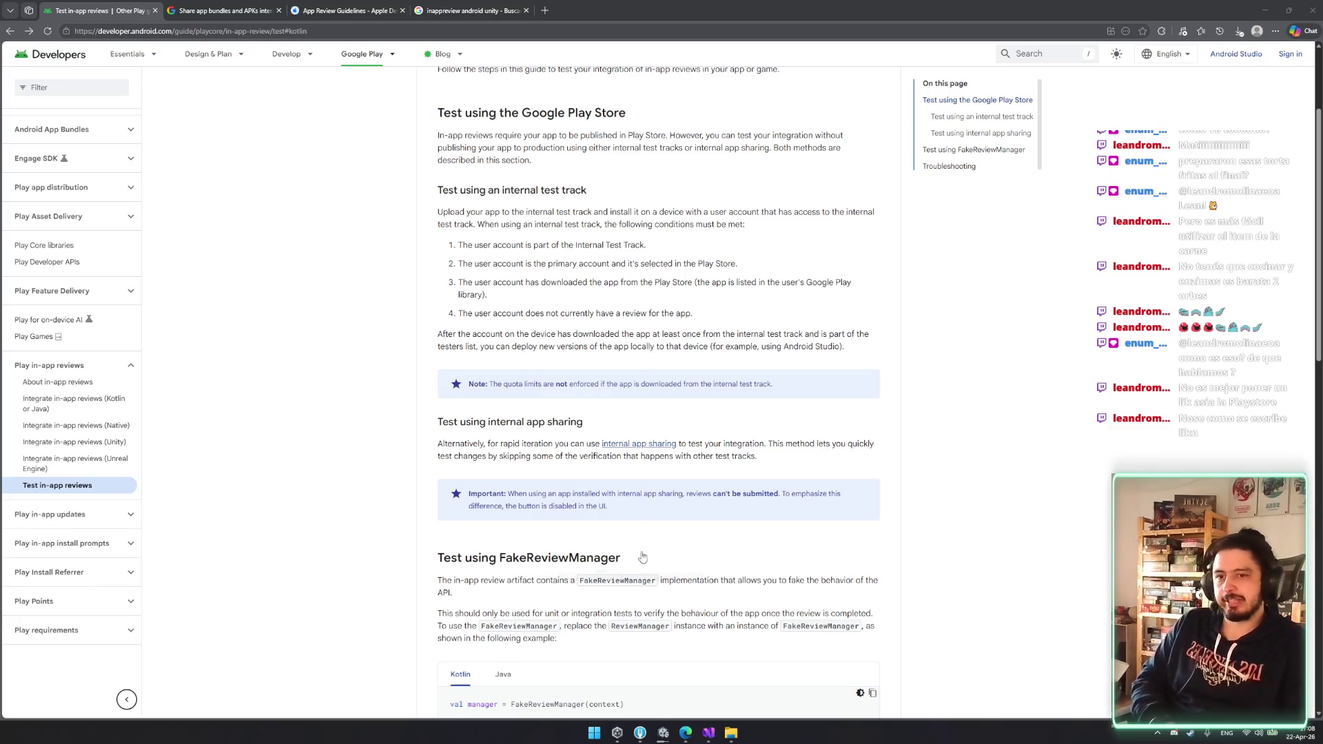
scroll(612, 501, "up", 3)
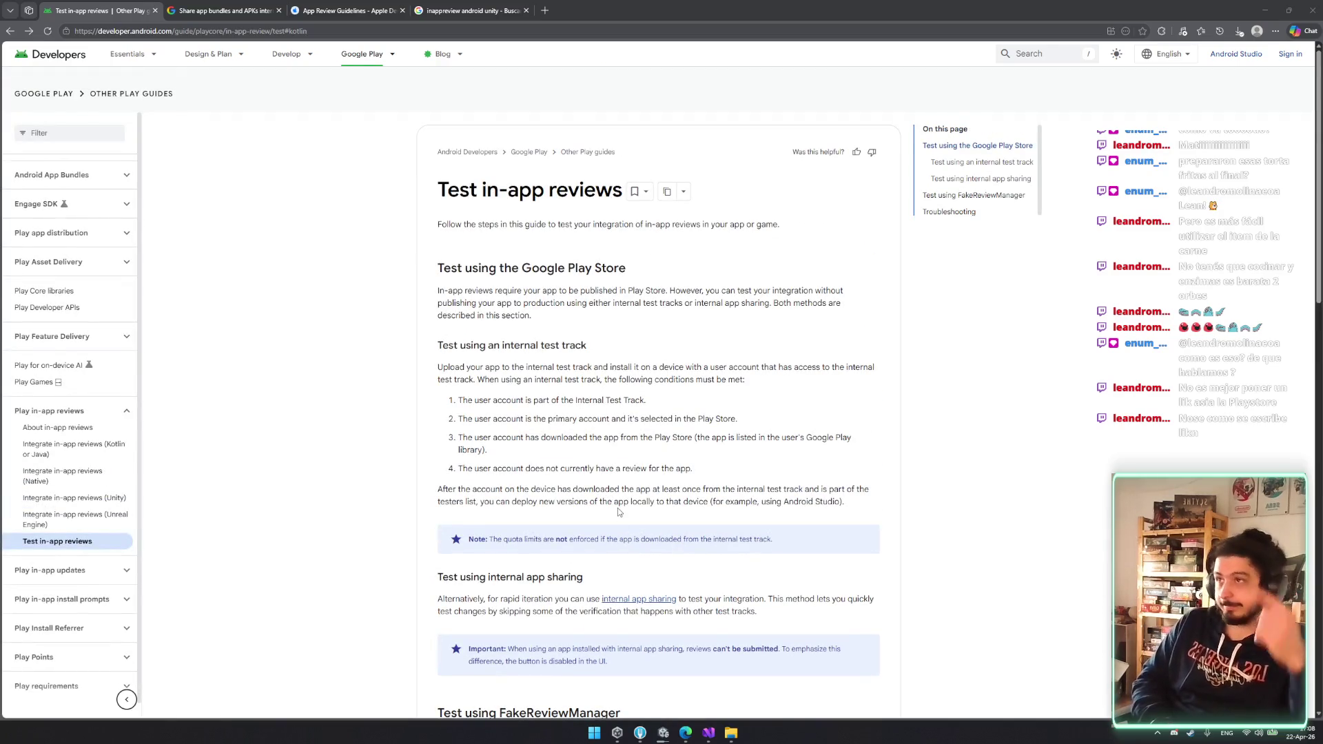
left_click(221, 10)
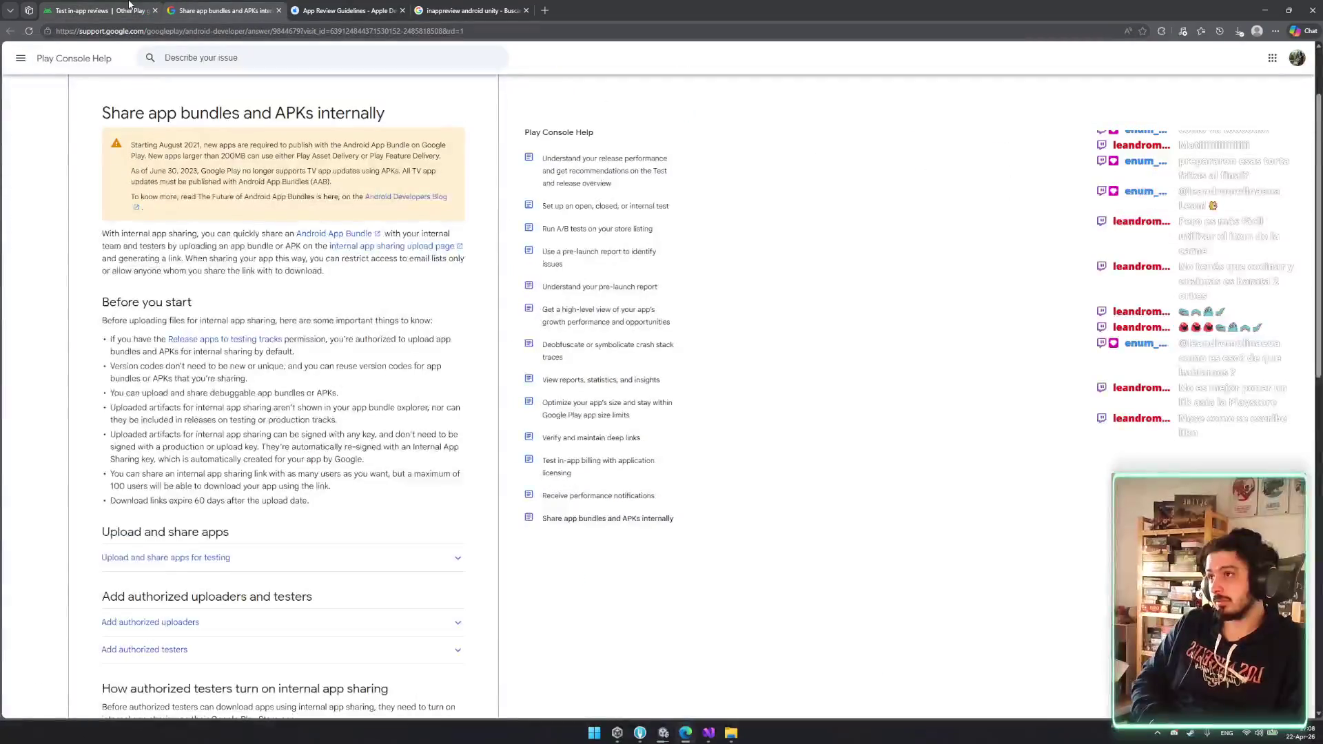
- Return to the Test in-app reviews guide and briefly check the ReviewDemo.cs code
left_click(129, 4)
left_click_drag(531, 315, 483, 455)
left_click(382, 404)
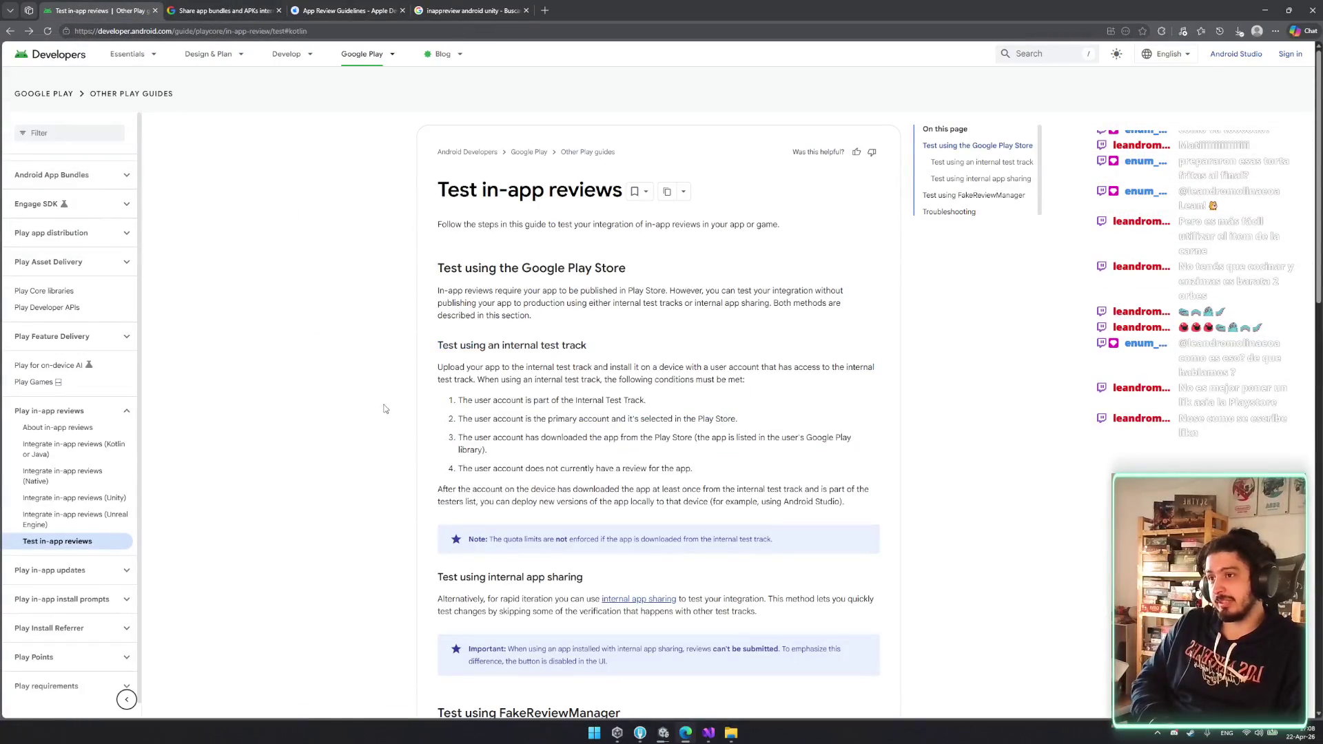
scroll(384, 404, "down", 3)
scroll(483, 483, "up", 3)
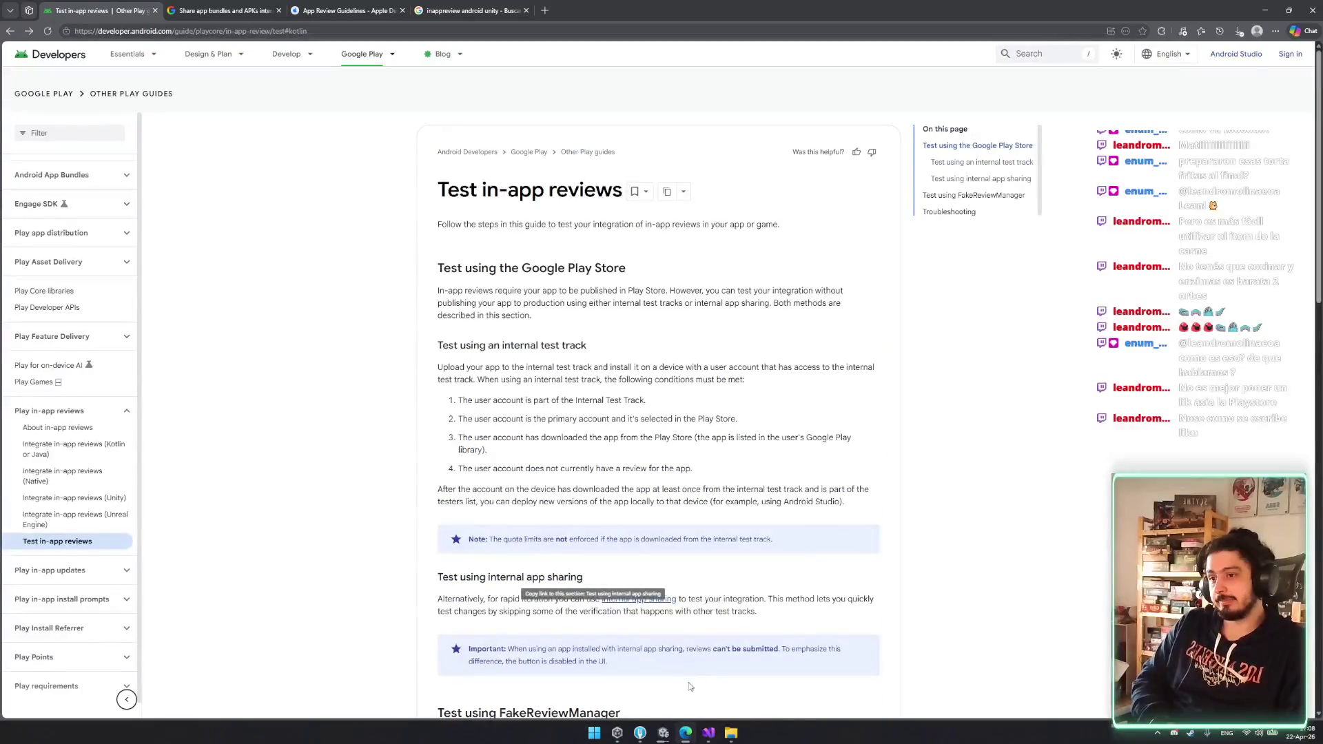
left_click(676, 737)
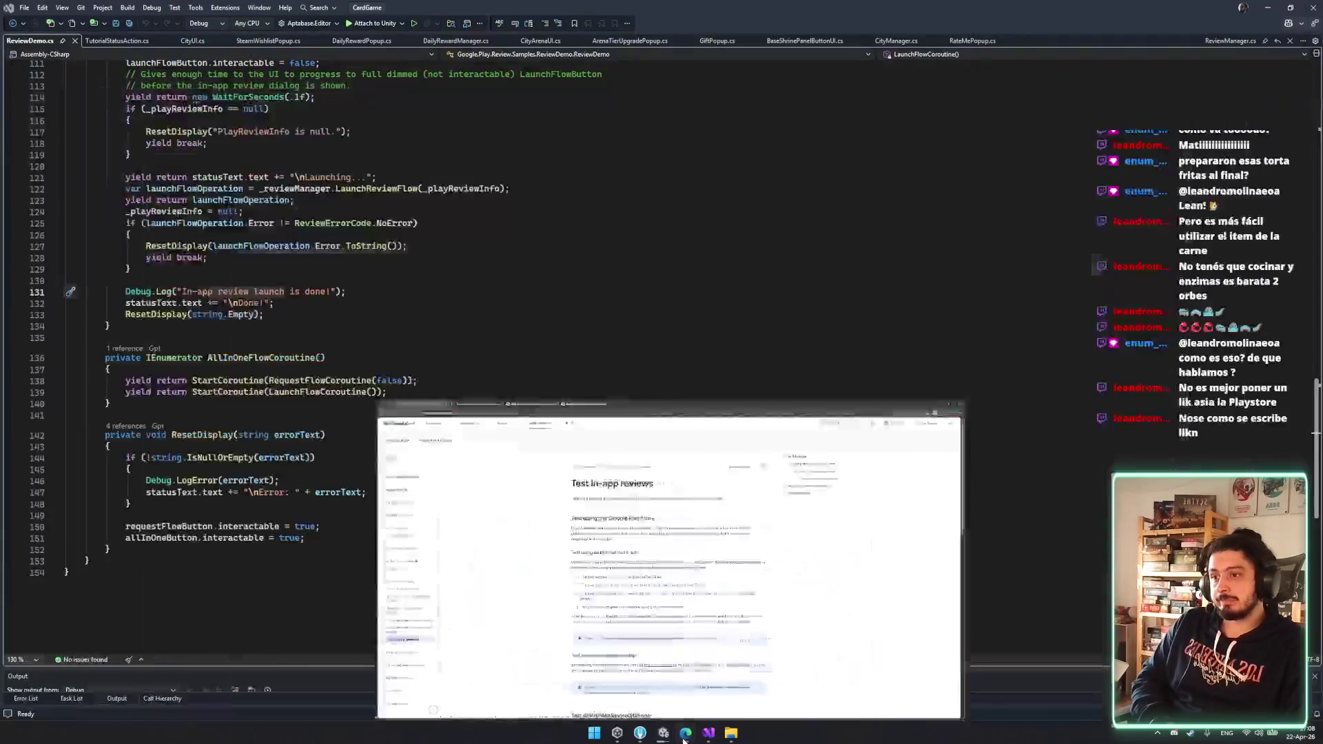
left_click(677, 739)
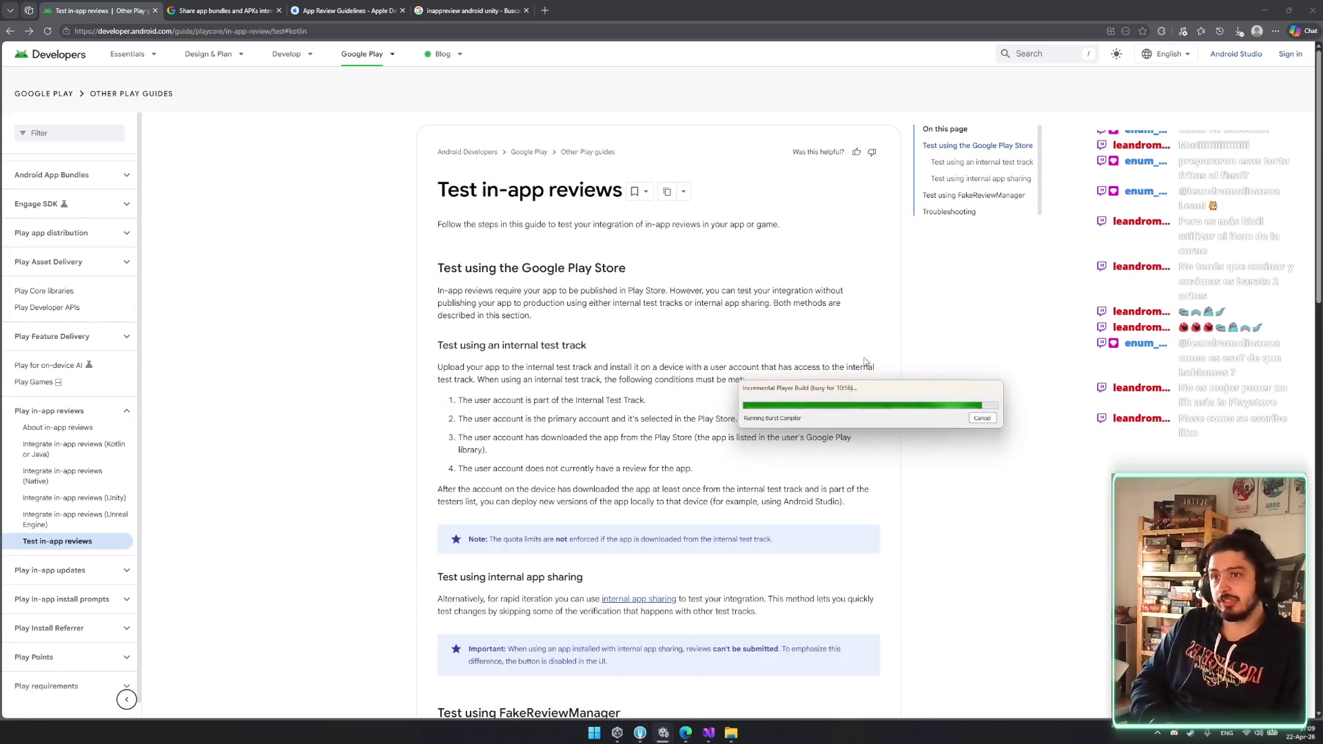
- Move Unity's build progress dialog aside, reread the guide, and minimize the browser to reveal ReviewDemo.cs
left_click_drag(872, 391, 930, 387)
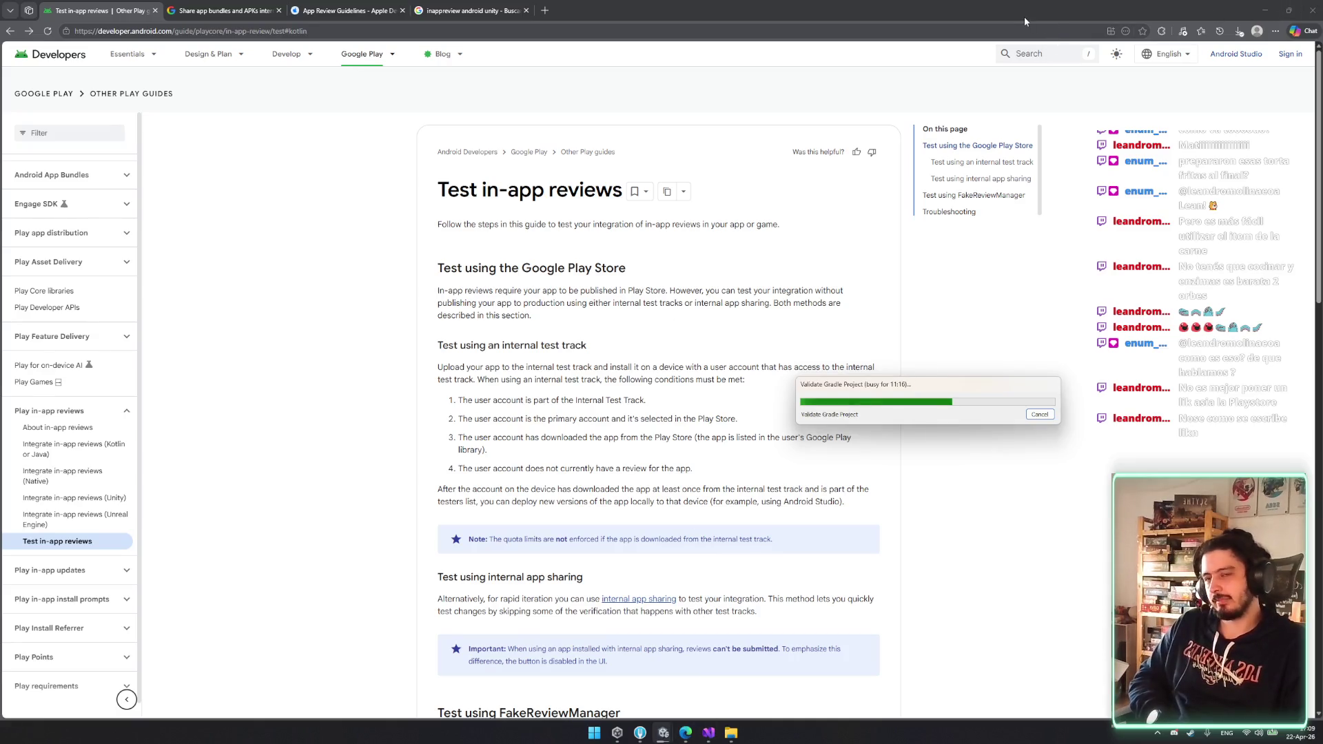
mouse_move(982, 11)
left_mouse_down()
mouse_move(926, 169)
mouse_move(915, 4)
left_mouse_up()
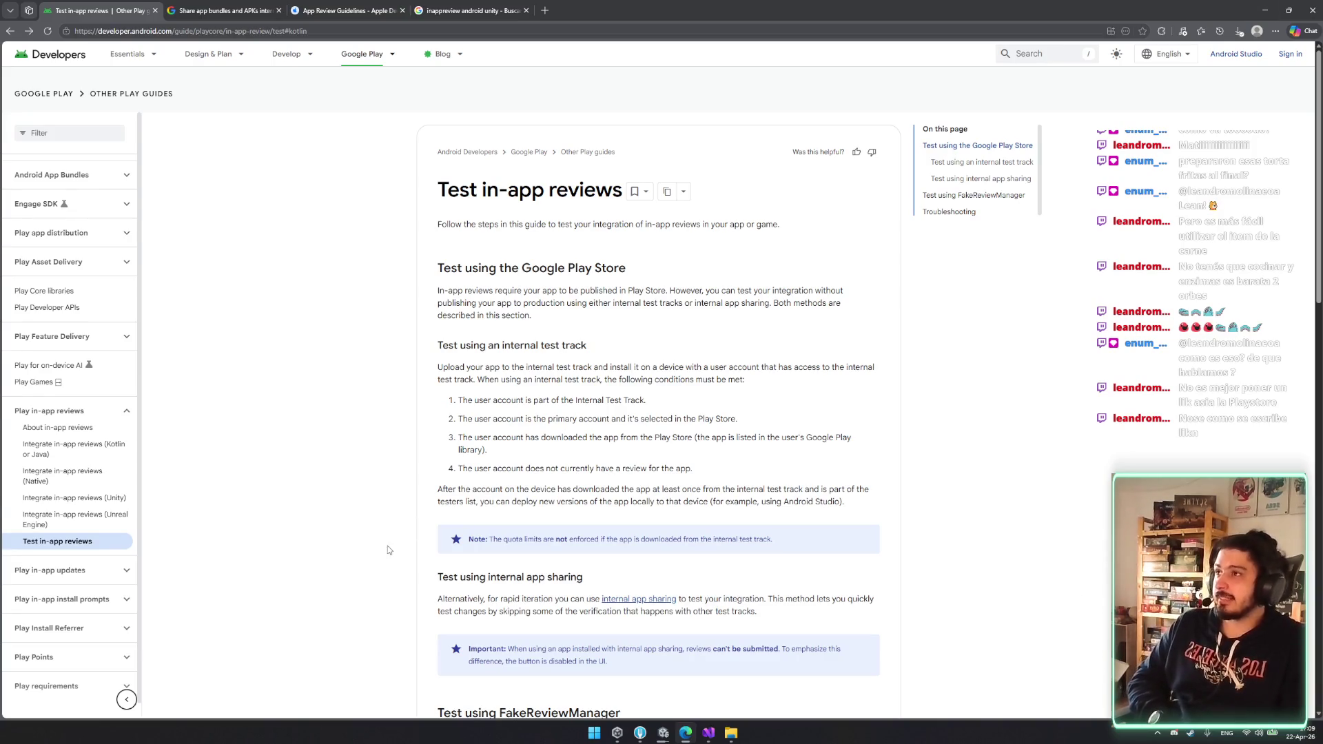
left_click_drag(465, 359, 441, 286)
left_click(634, 406)
left_click_drag(441, 341, 536, 369)
left_click(628, 403)
left_click(1265, 9)
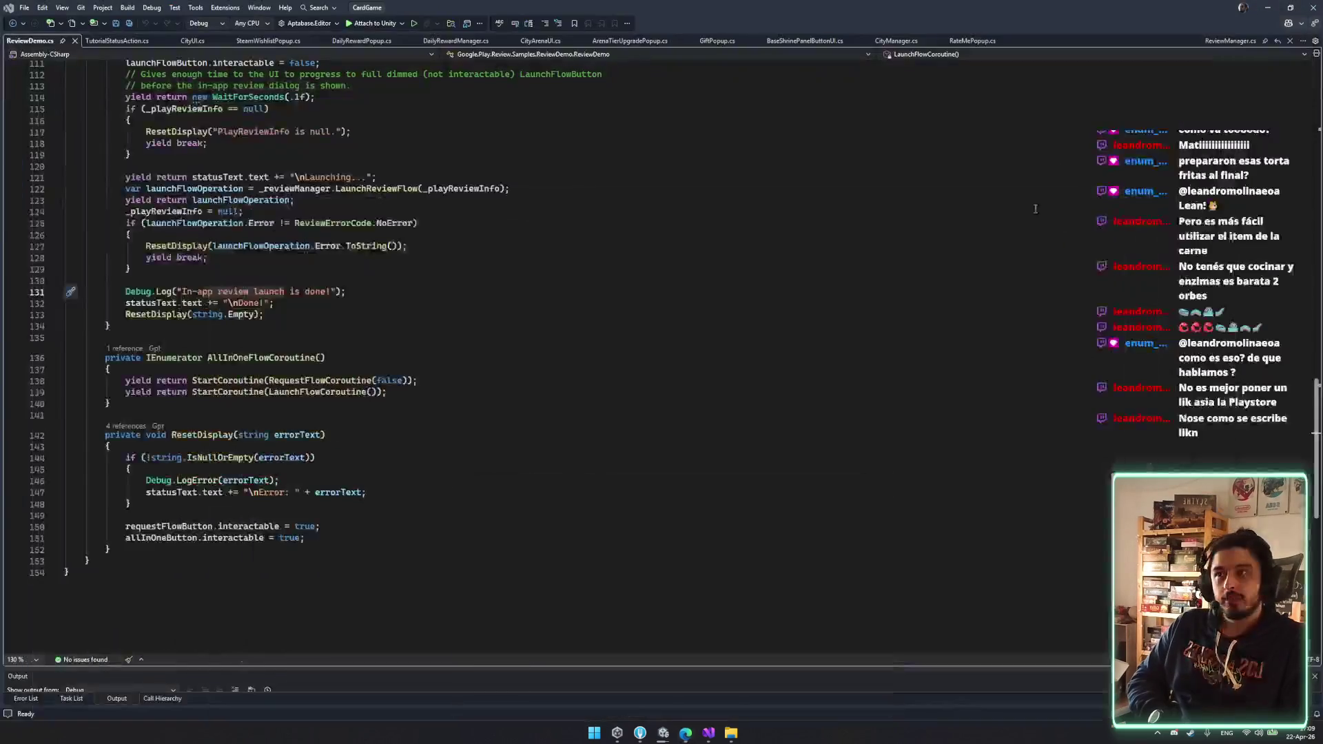
- Scroll ReviewDemo.cs up to its ReviewManager and review button setup, then minimize Visual Studio
left_click(522, 176)
scroll(710, 519, "up", 20)
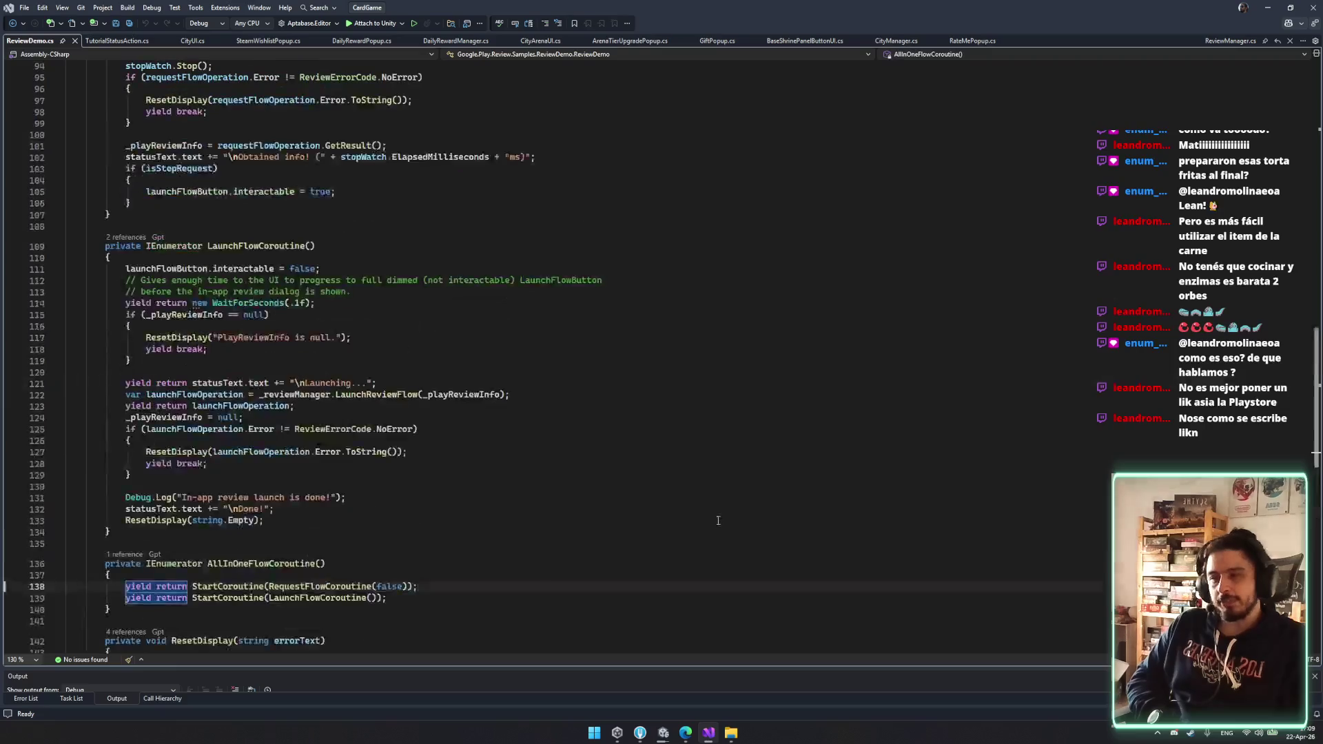
scroll(711, 518, "up", 10)
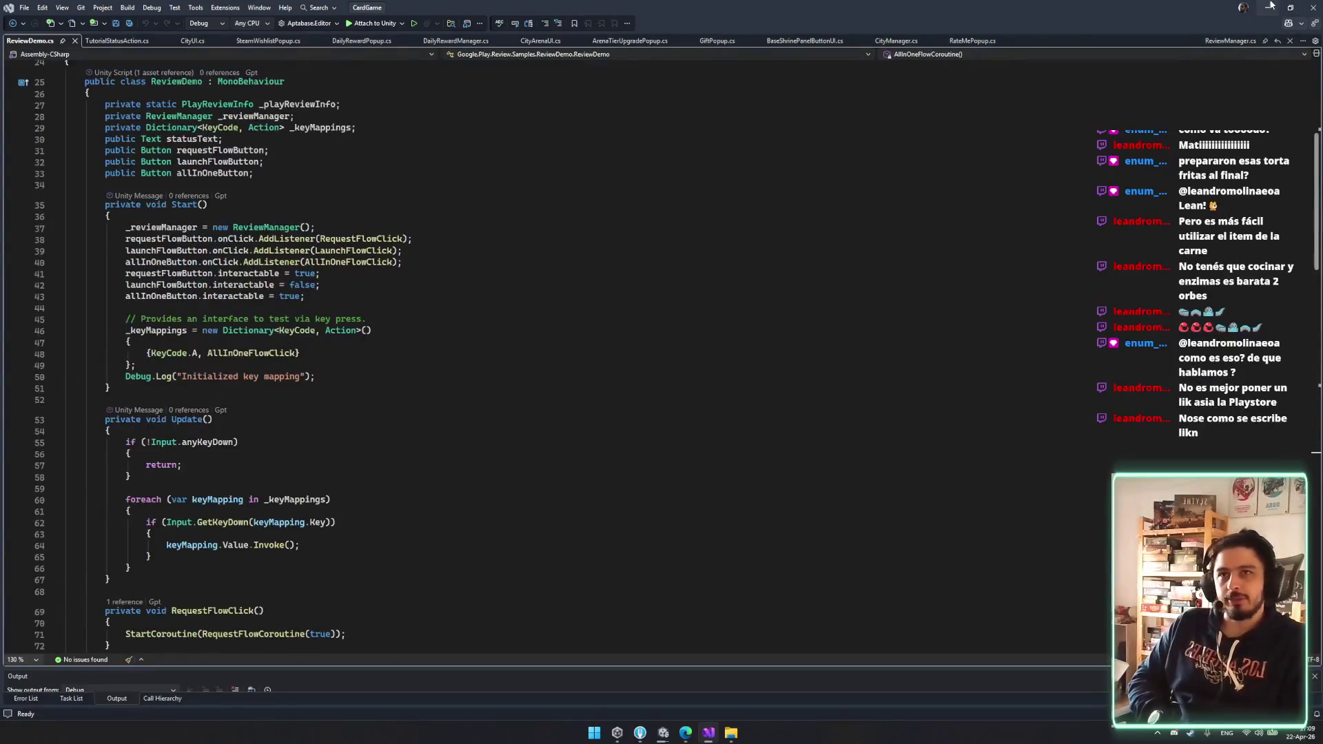
left_click(1268, 7)
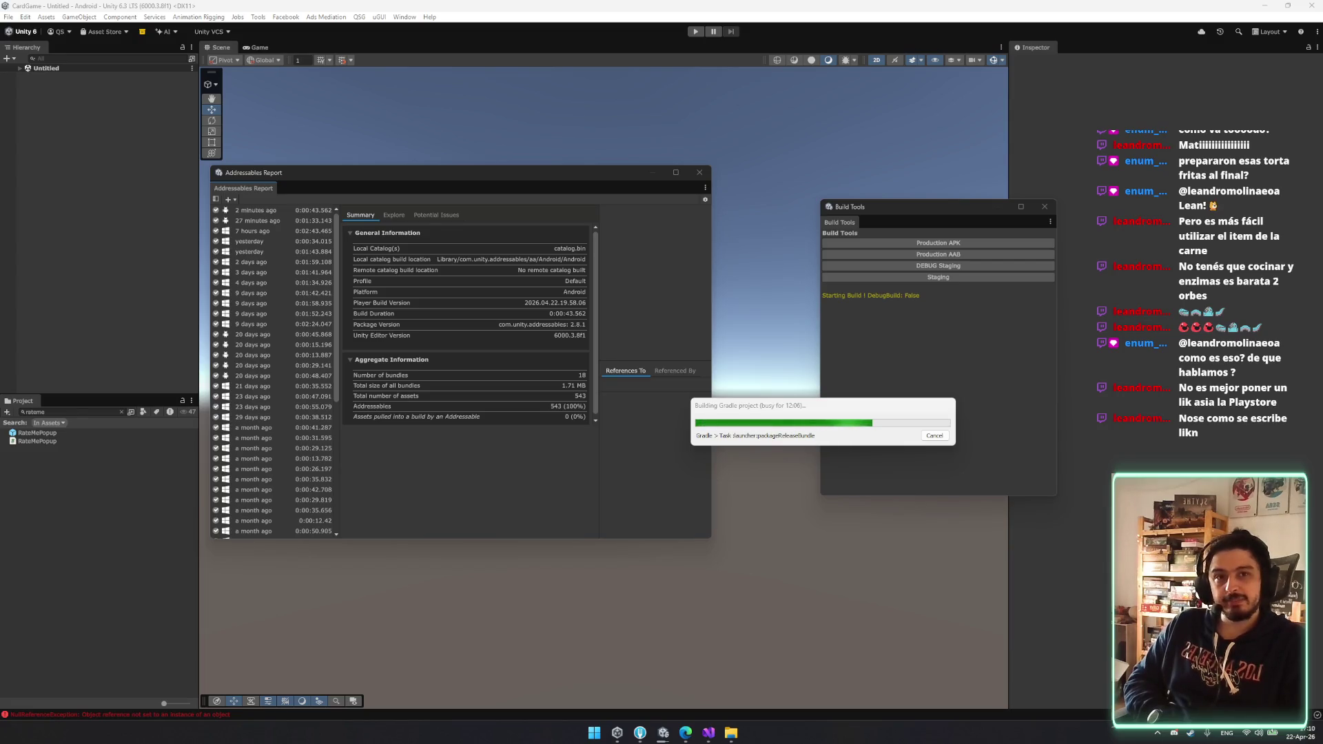
- Open the Discord-shared game screenshot showing Dagger, Curved Sword and PLAY
left_click(889, 537)
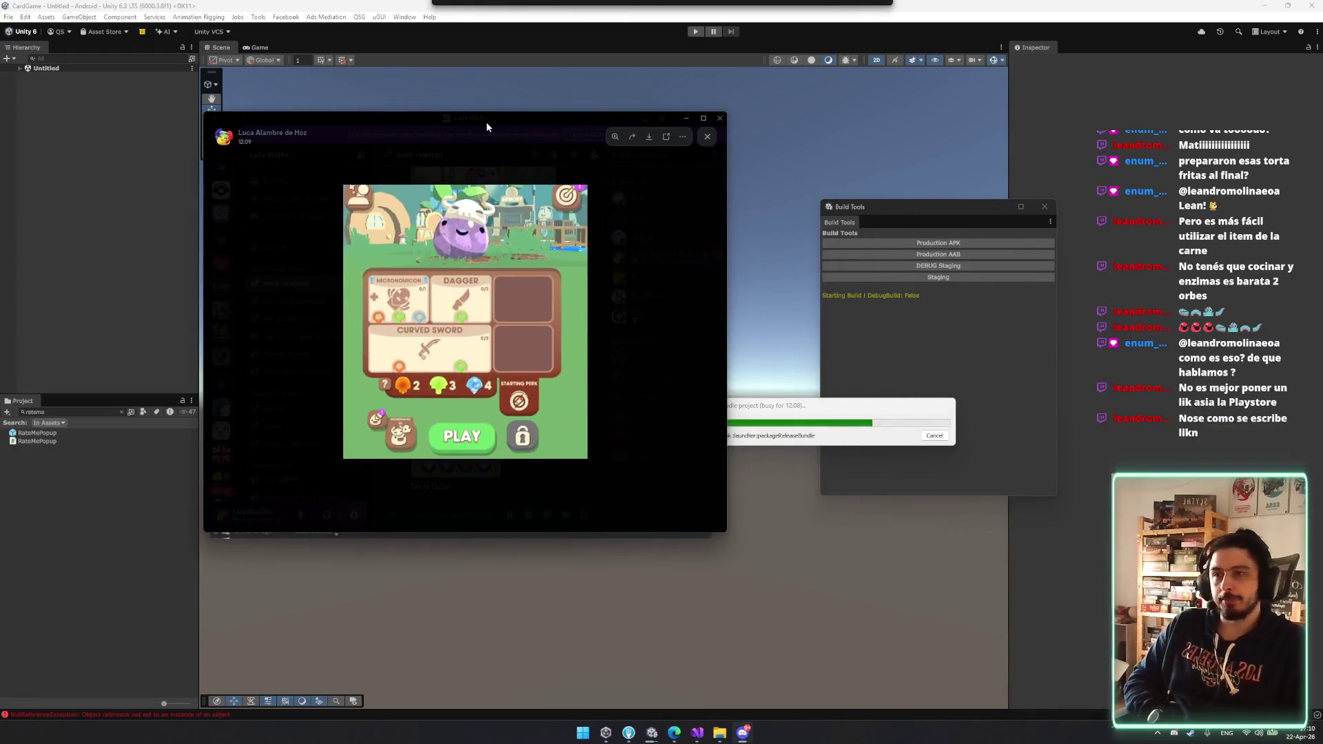
- Zoom into the game screenshot's PLAY area and top edge, then close the image
left_click(372, 441)
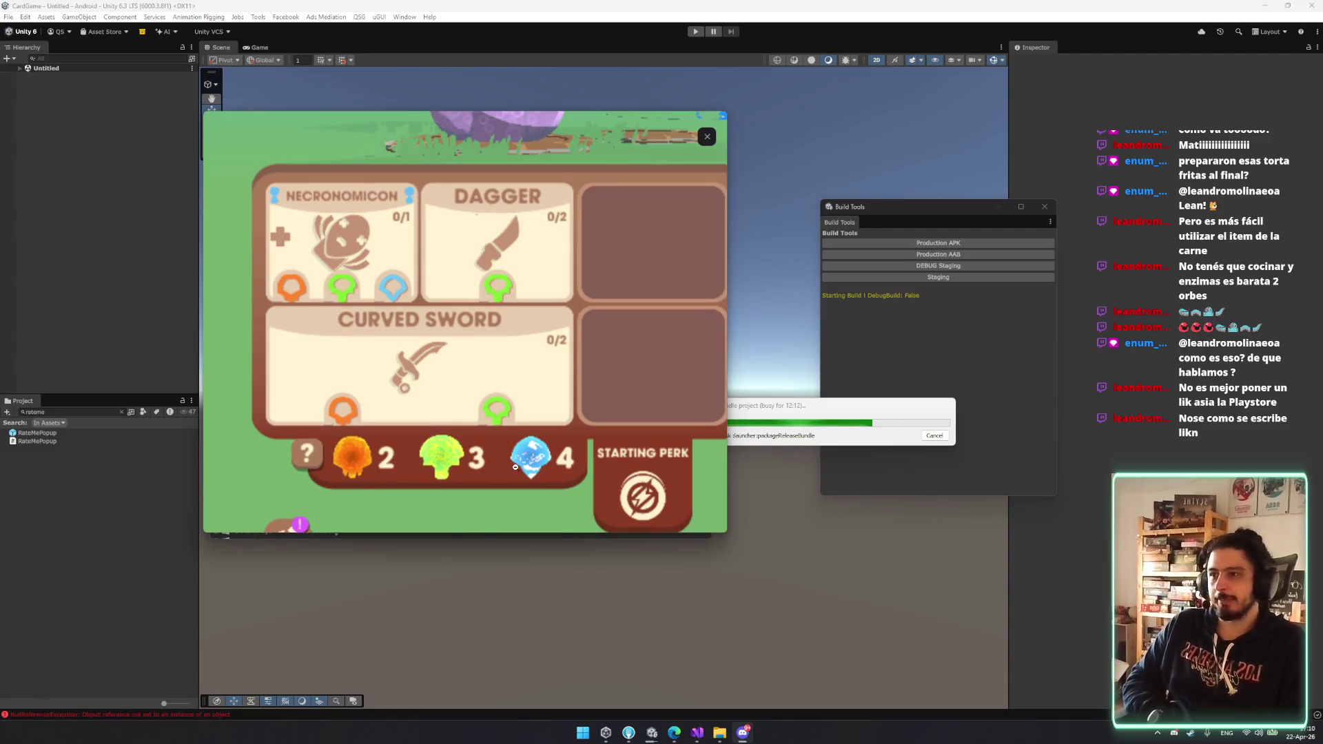
left_click(516, 429)
left_click(424, 411)
left_click_drag(424, 411, 480, 493)
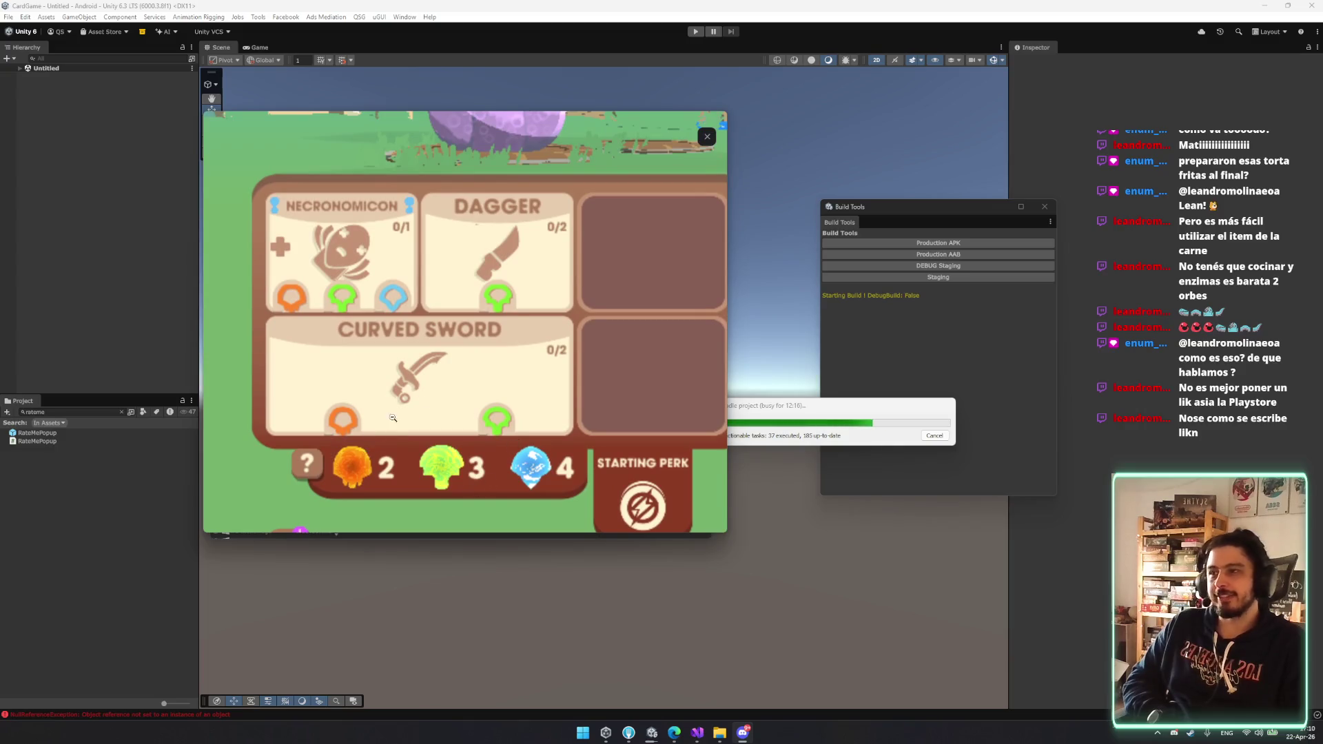
left_click(691, 157)
left_click(590, 251)
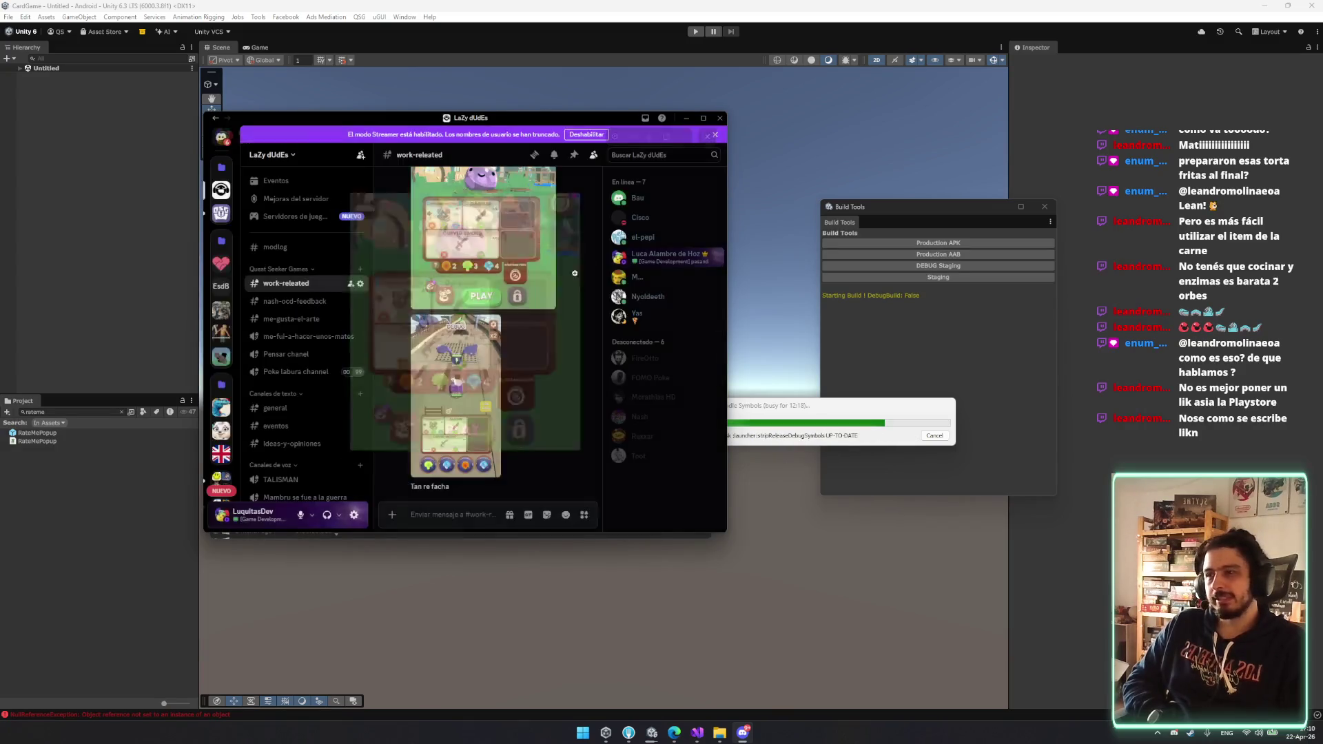
- Enlarge the card-grid screenshot, then zoom into the older board's Lightning Wand card
scroll(467, 373, "up", 2)
scroll(468, 373, "down", 5)
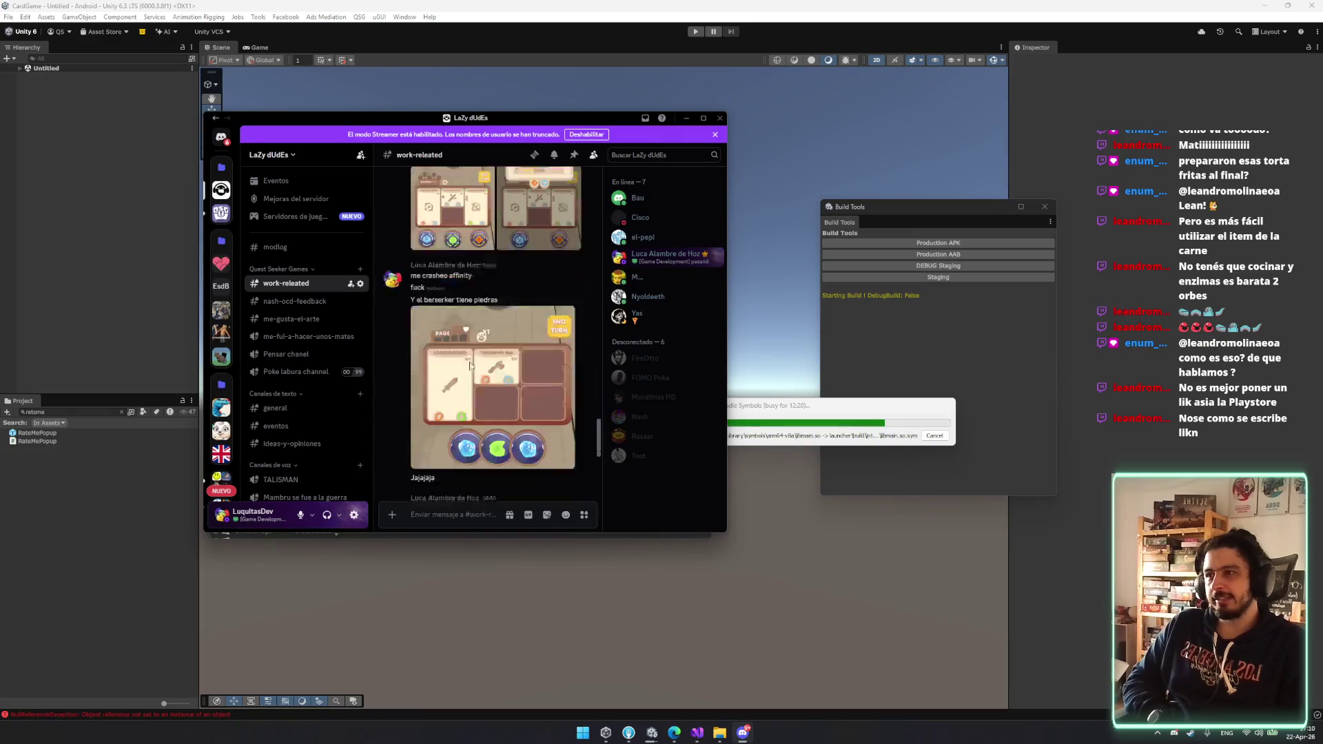
left_click(492, 384)
key("Escape")
scroll(455, 390, "up", 3)
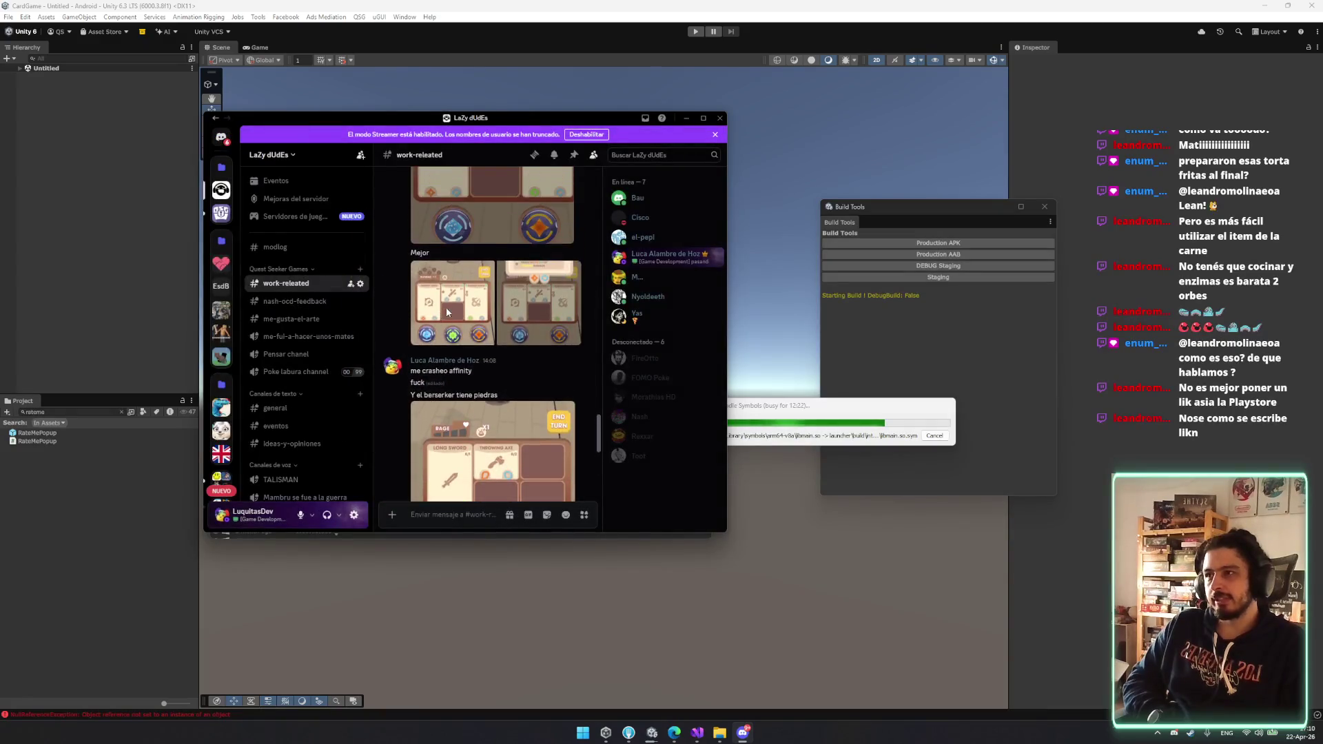
left_click(452, 393)
left_click(452, 393)
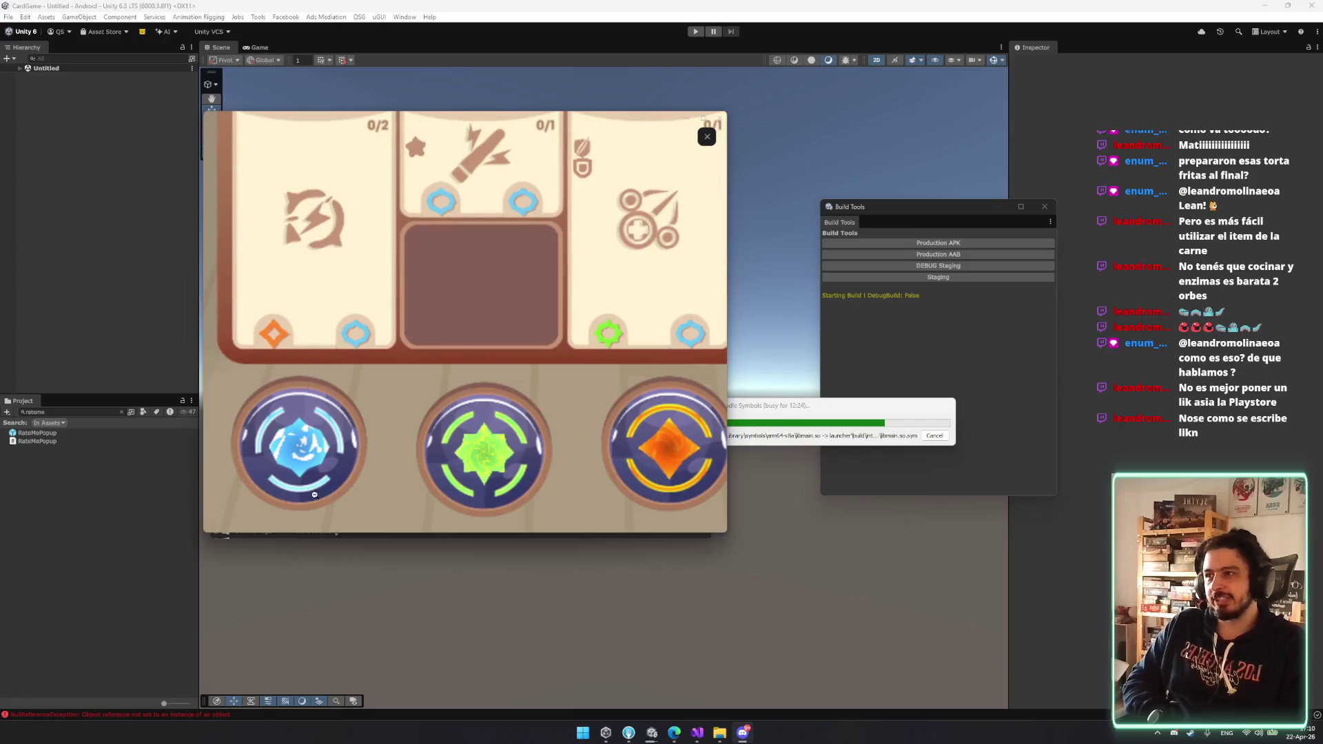
left_click(590, 448)
left_click(586, 424)
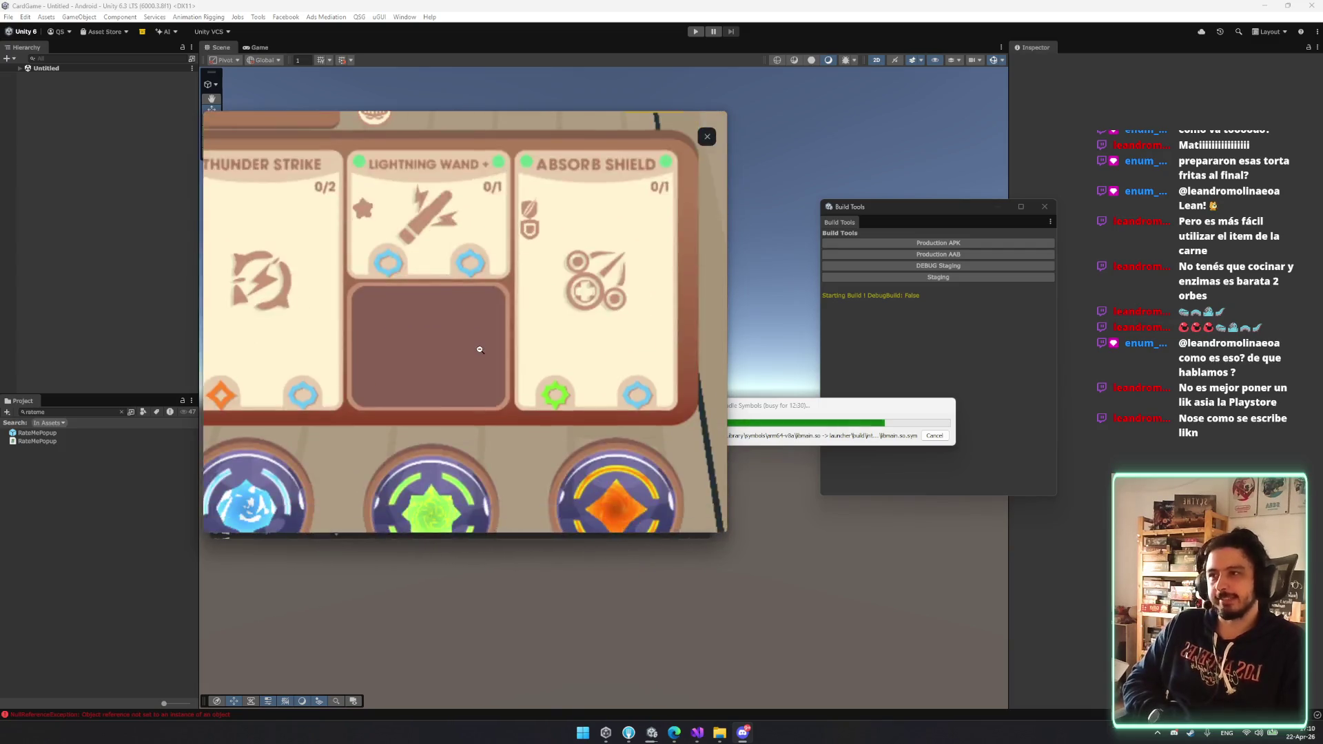
left_click(481, 349)
left_click(554, 473)
- Zoom into the Long Sword and Throwing Axe cards, then move Discord aside and close it
scroll(486, 345, "down", 3)
left_click(486, 295)
left_click(469, 373)
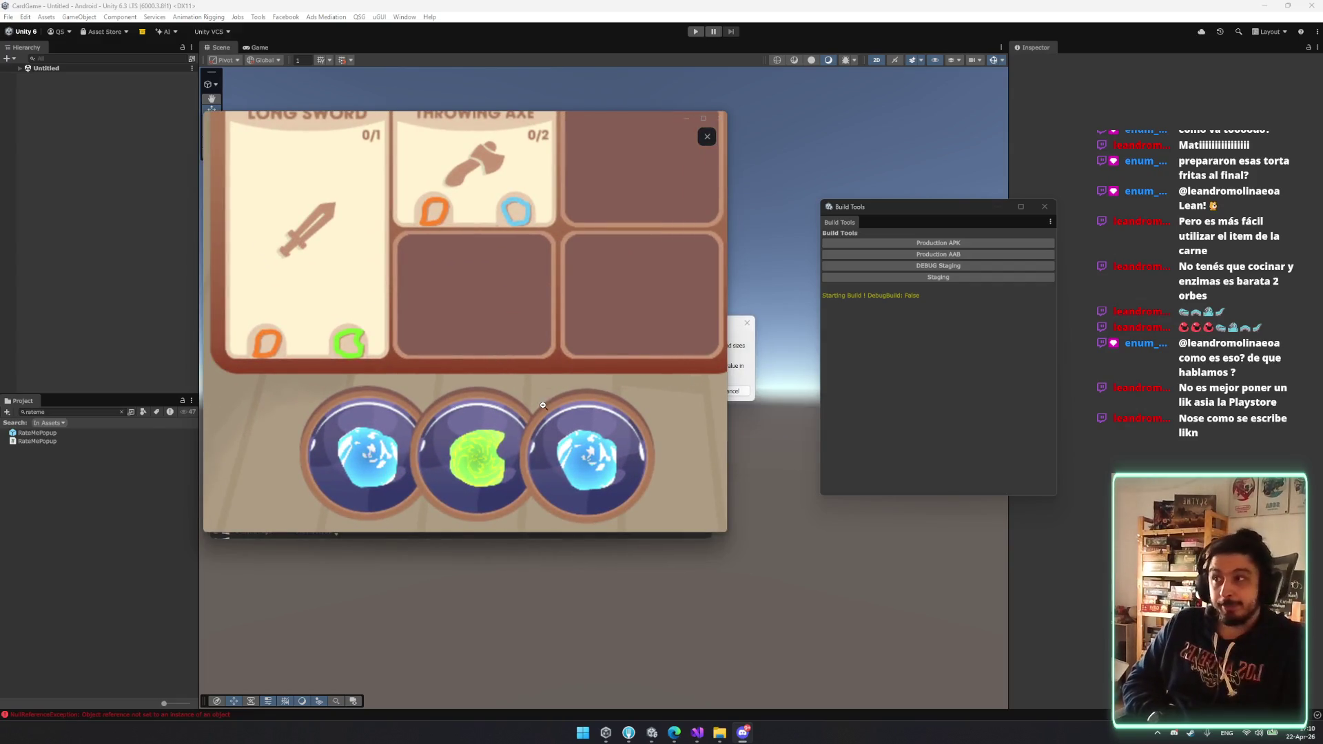
left_click(590, 432)
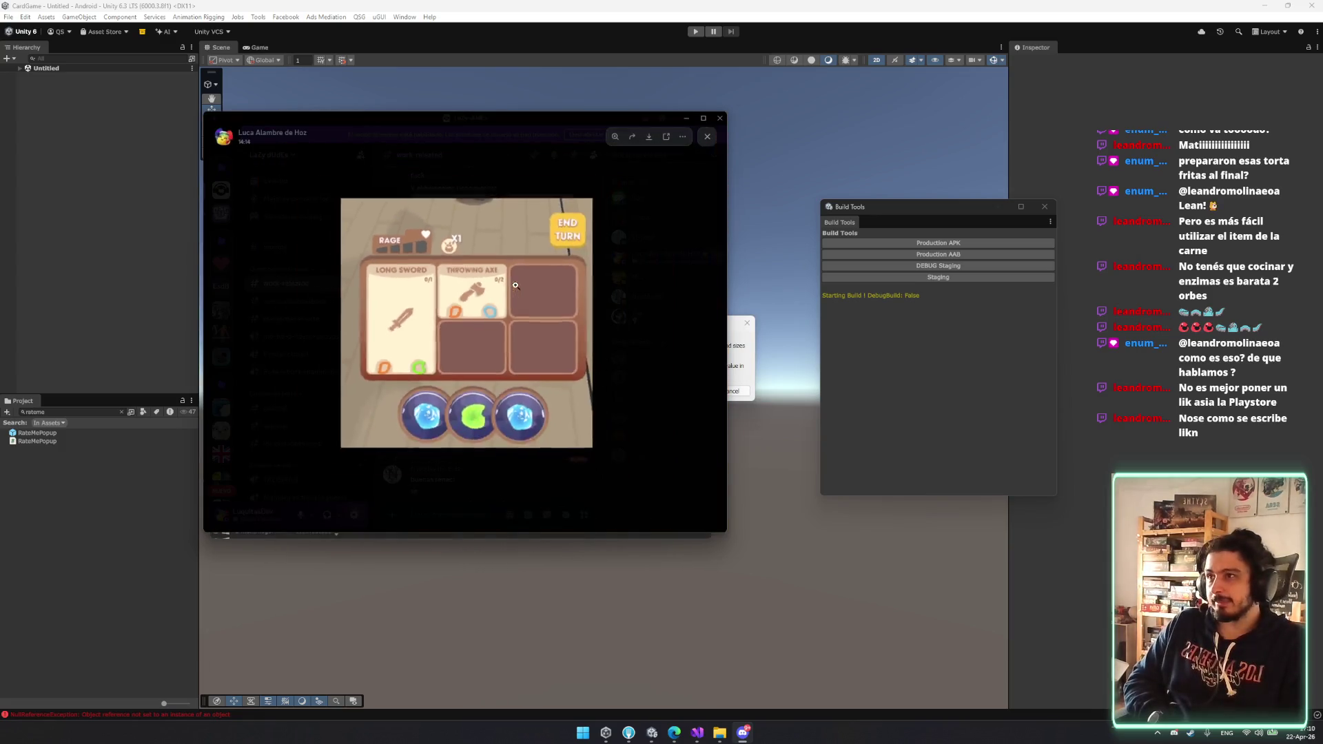
left_click_drag(559, 118, 688, 186)
left_click(848, 182)
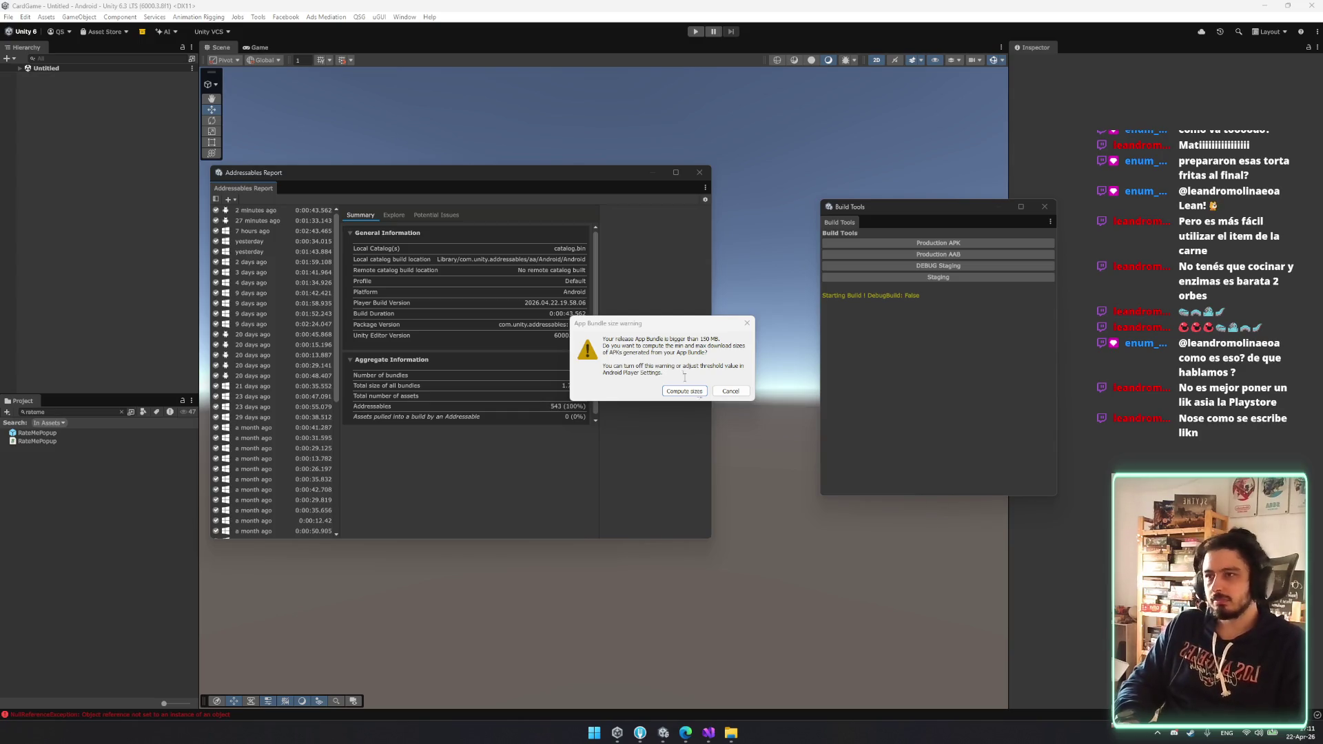
- Cancel the App Bundle download-size check so the Android build finishes
left_click(744, 392)
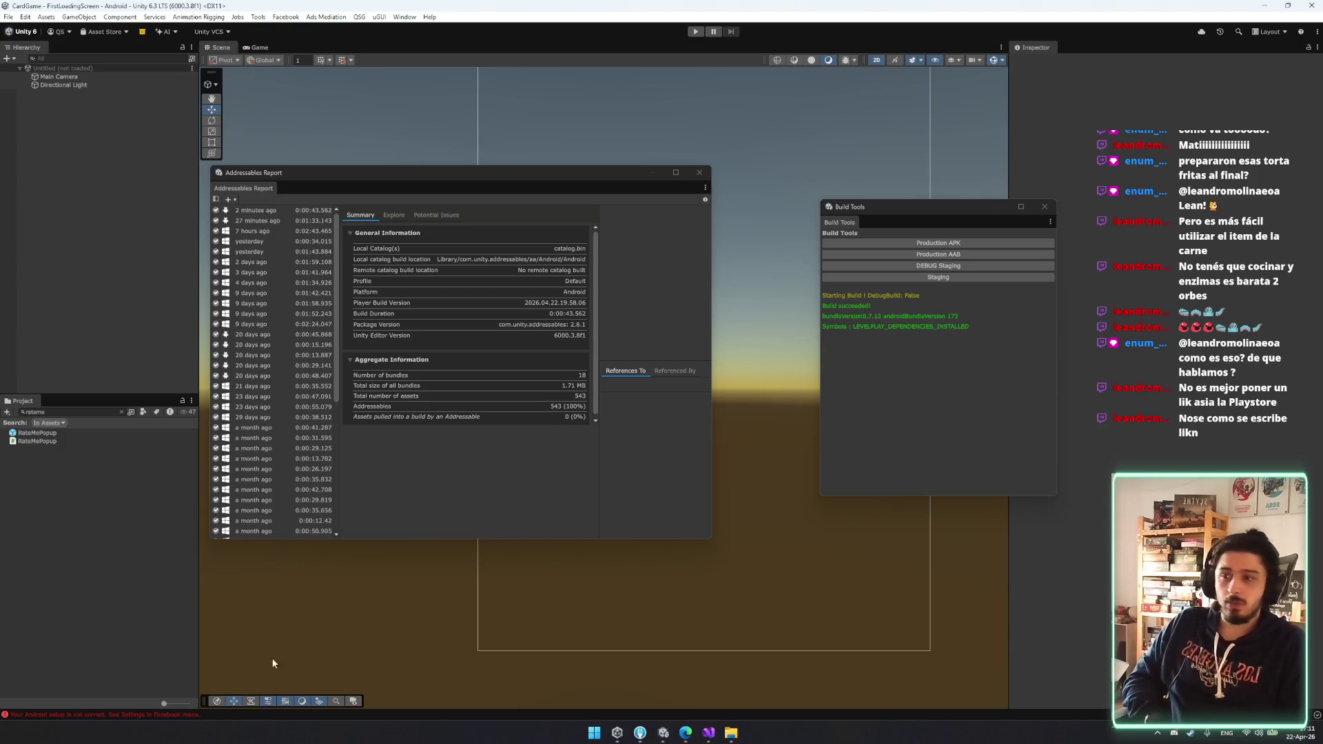
key("super")
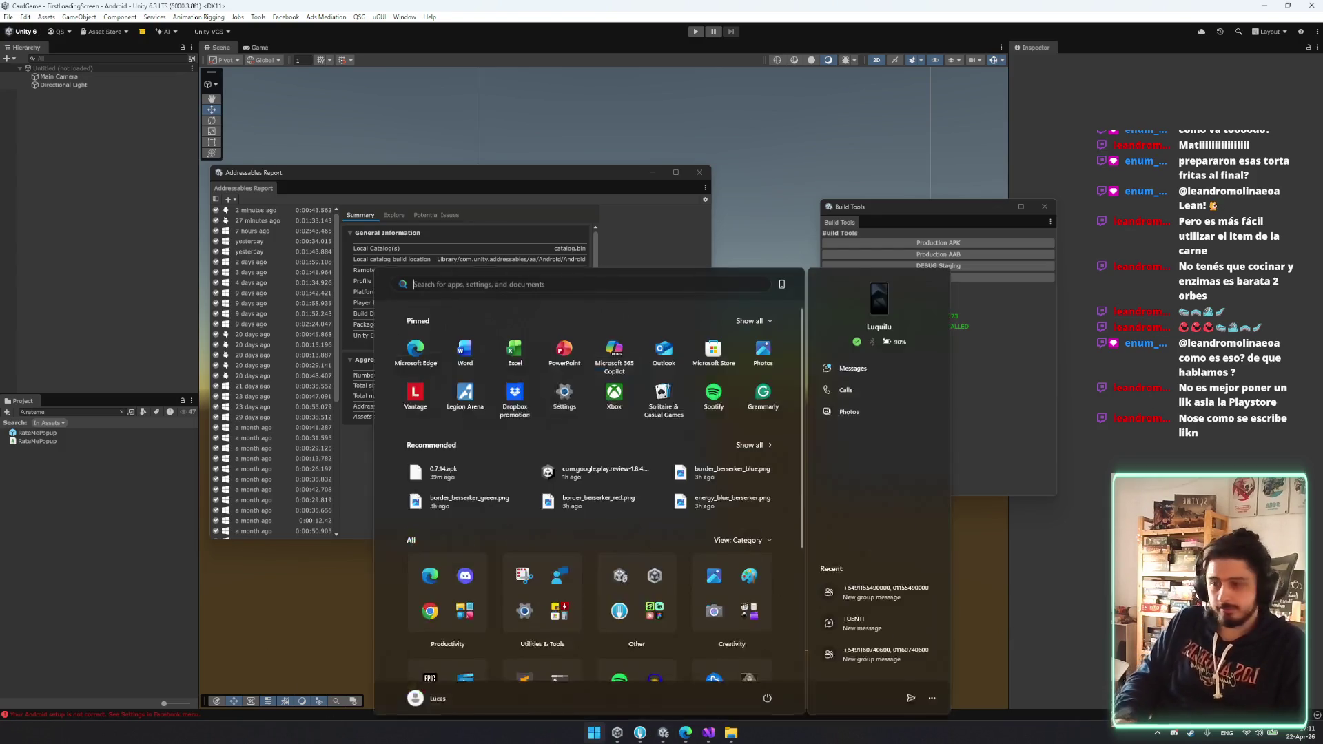
key("super")
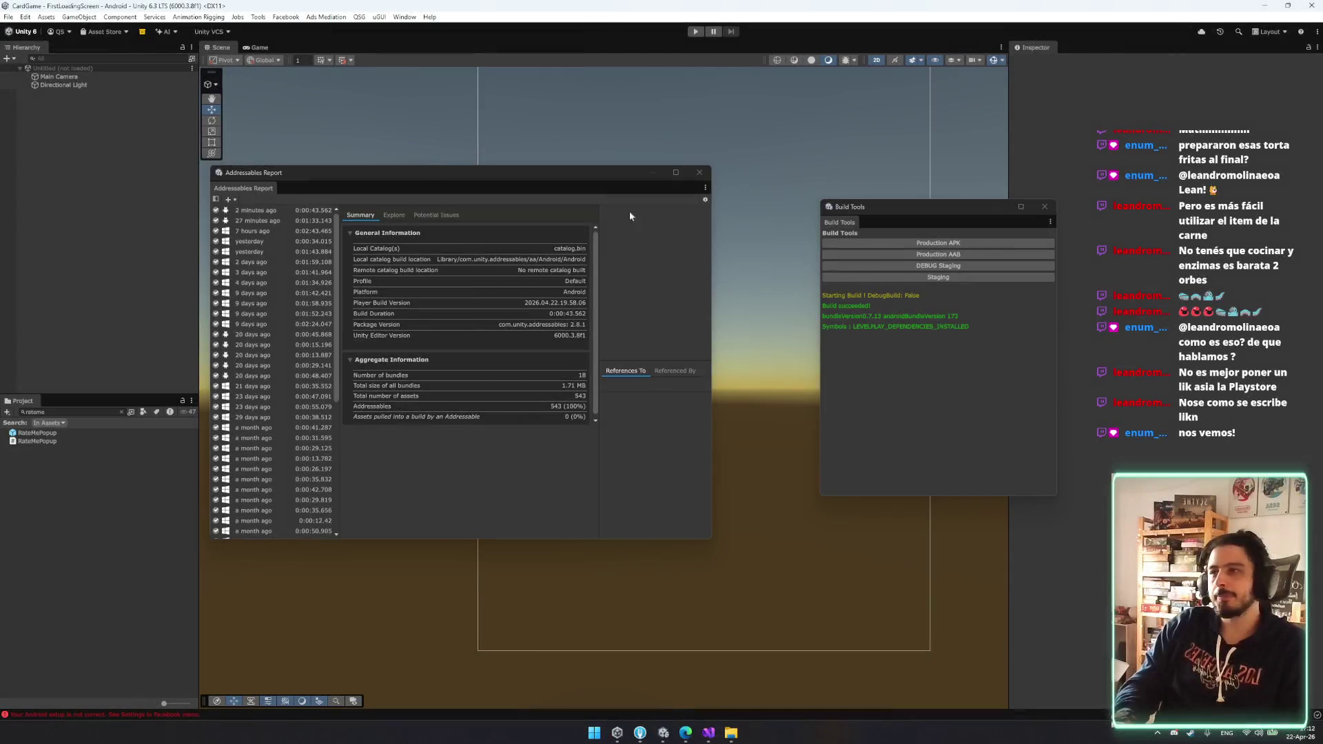
type("swam")
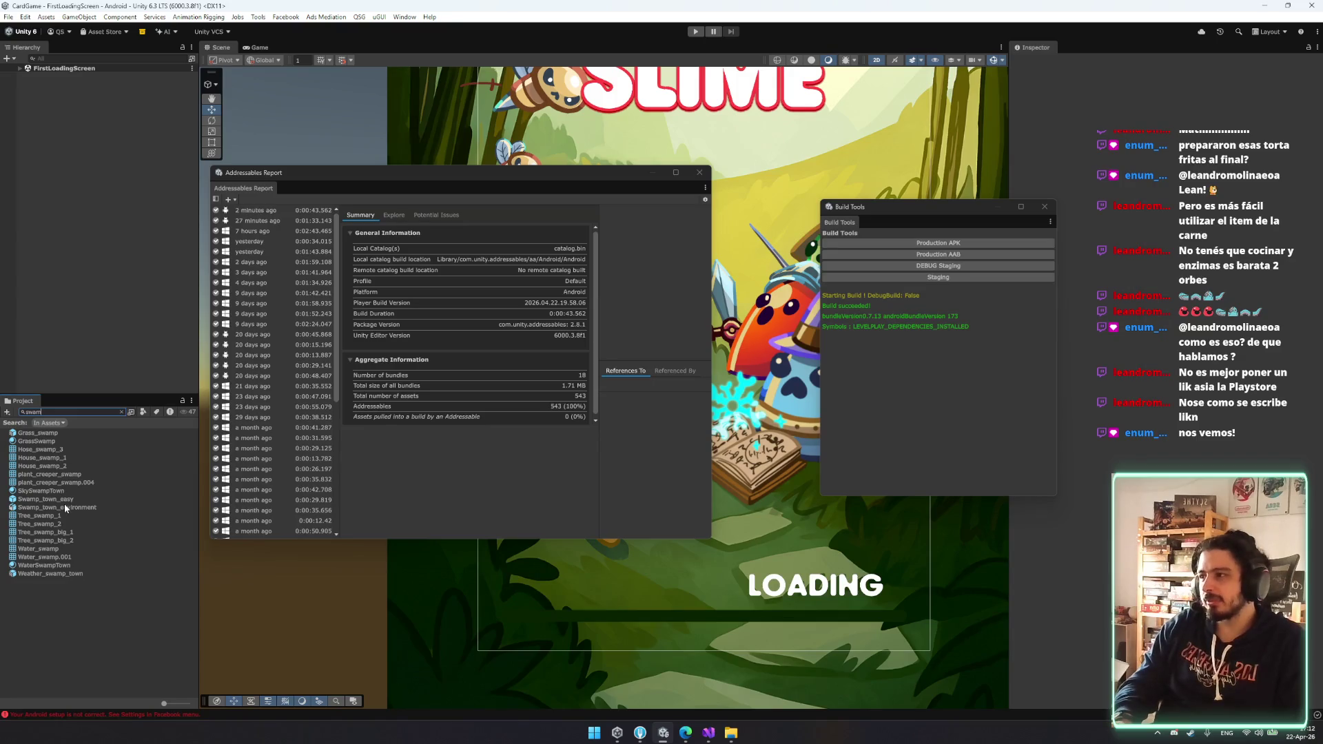
- Open the Swamp_town_easy prefab, close Build Tools, and exit back to FirstLoadingScreen
double_click(64, 500)
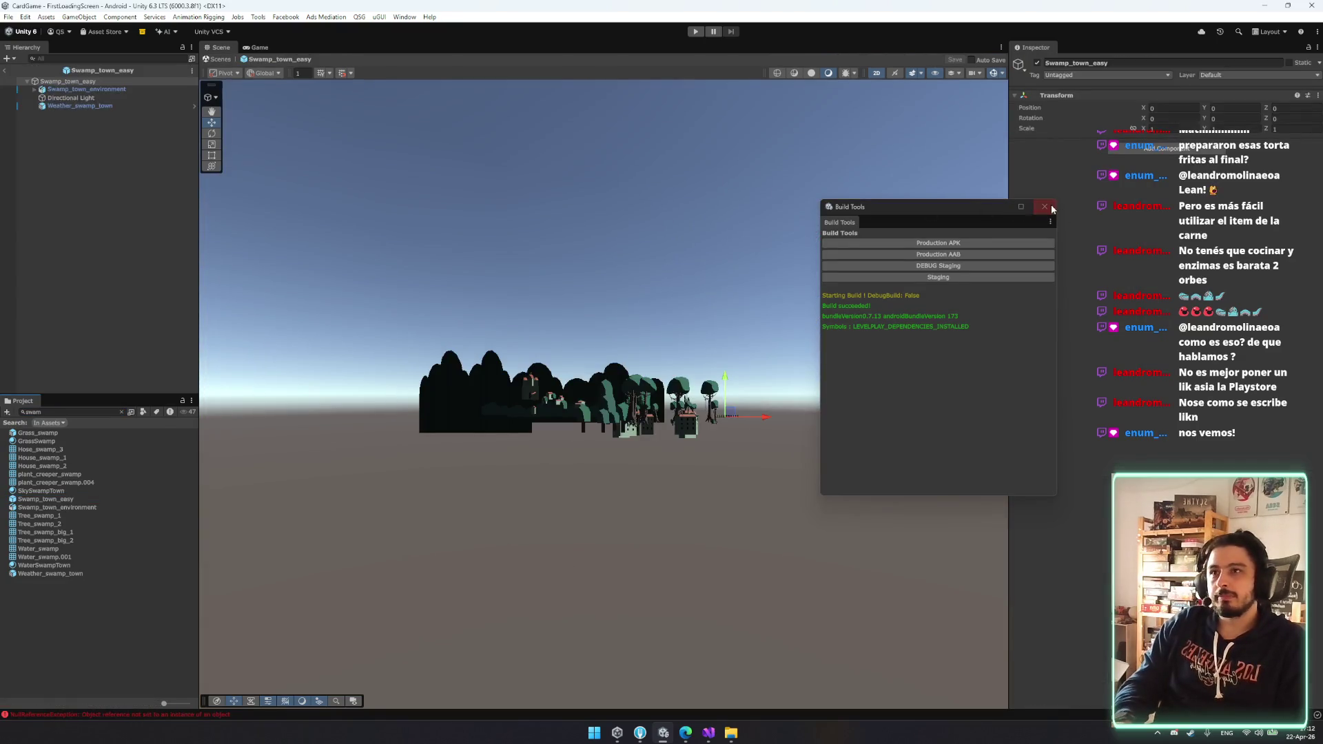
left_click(1052, 208)
key("2")
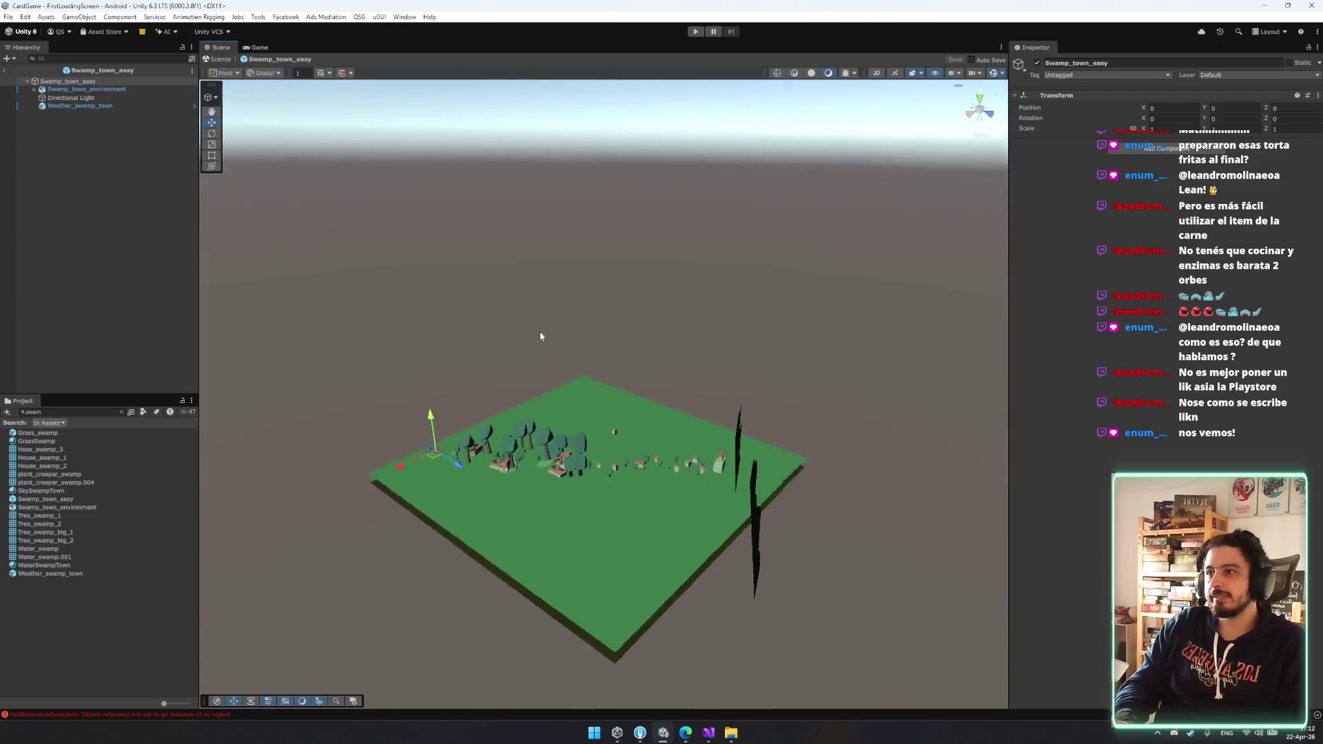
key("2")
left_click(219, 59)
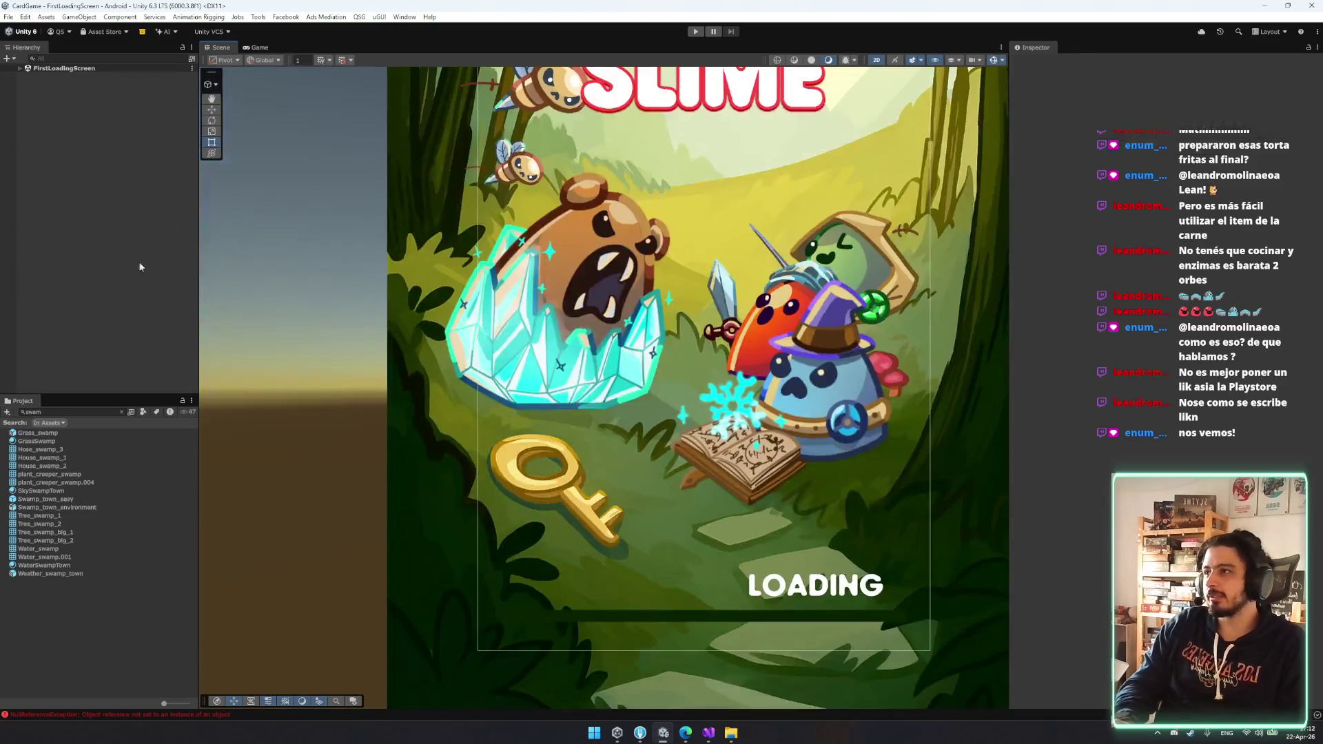
- Bring up the SceneTool switcher with Ctrl+Shift+S, choose Battle, and show the Game view
key("ctrl+shift+s")
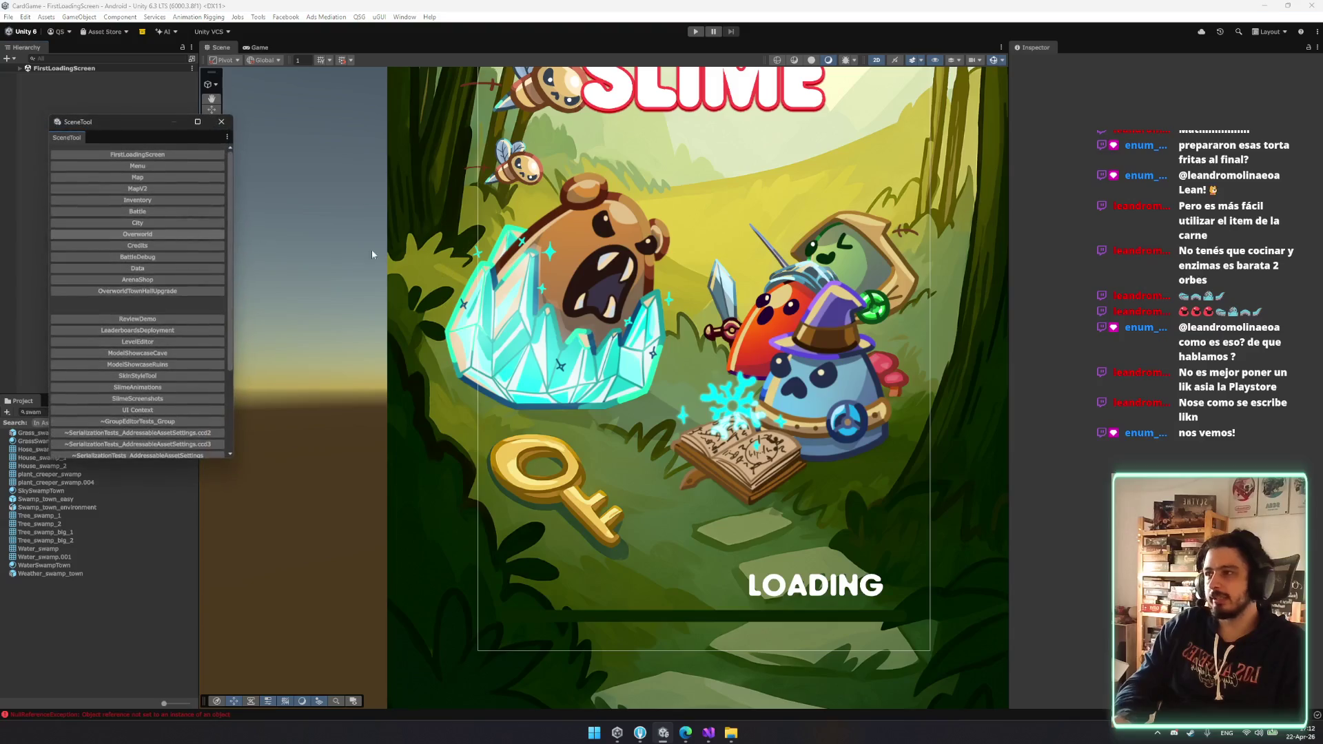
left_click(150, 210)
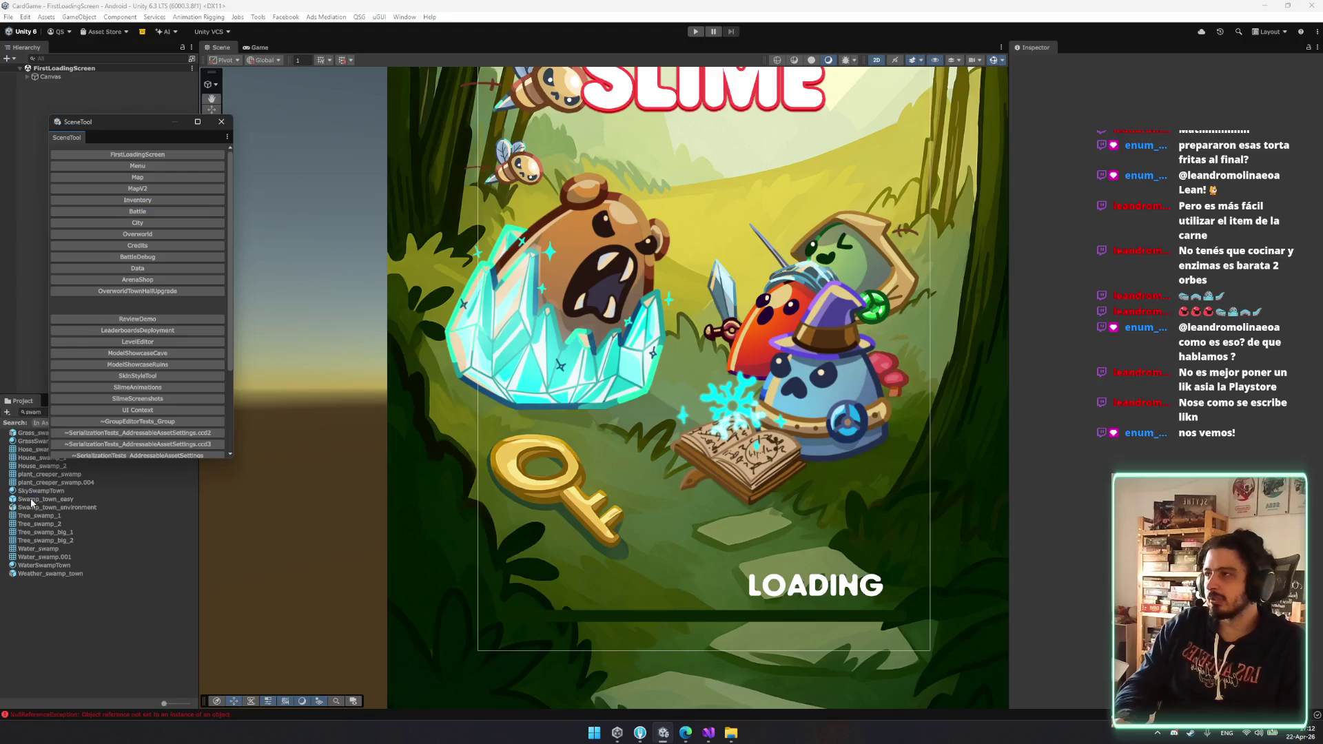
left_click(262, 46)
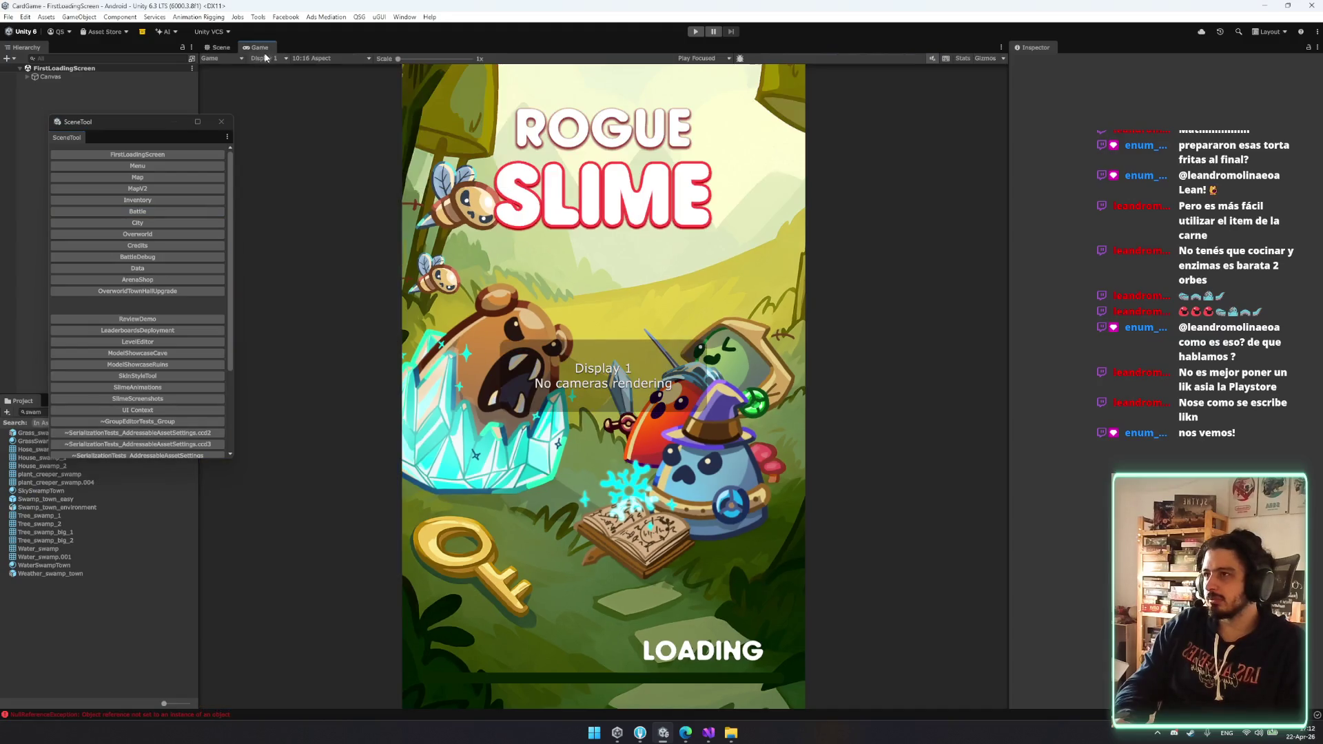
- Load Battle, add Swamp_town_easy reset to the origin, and dock Game beside Scene
left_click(149, 212)
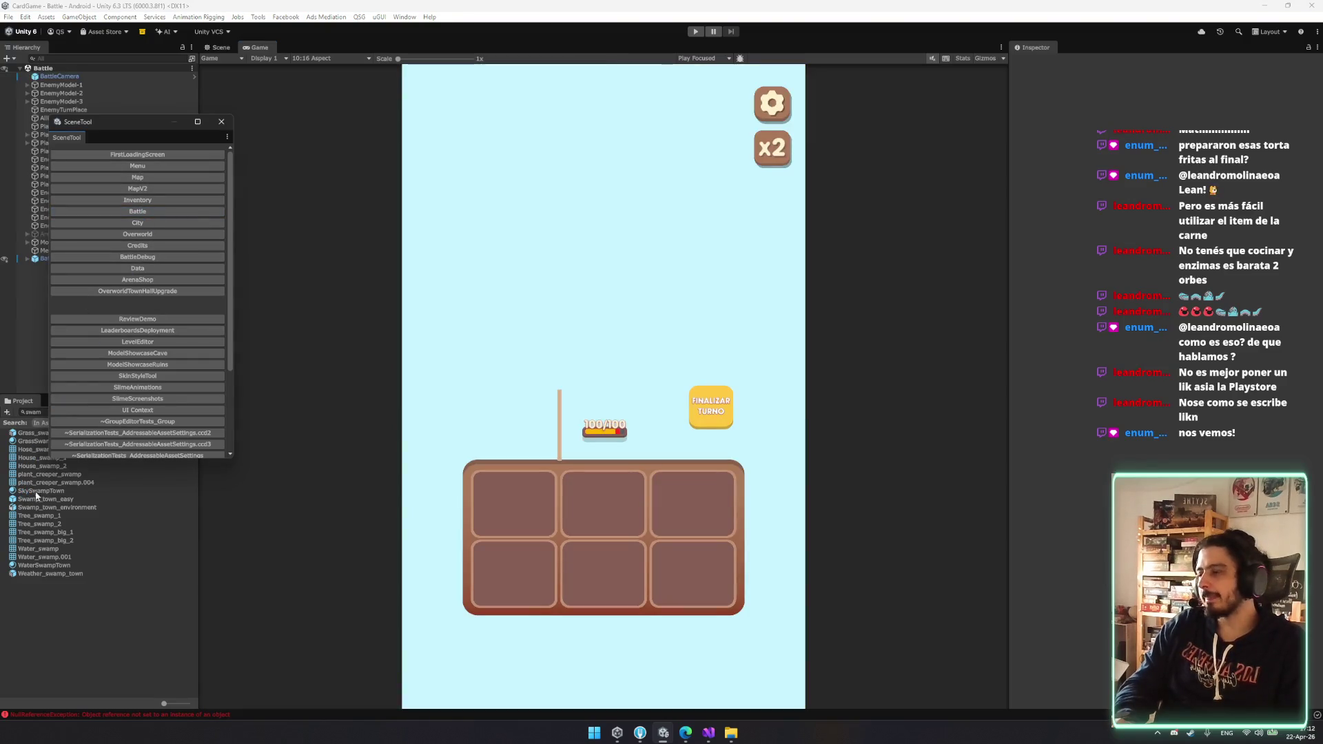
left_click_drag(38, 503, 32, 330)
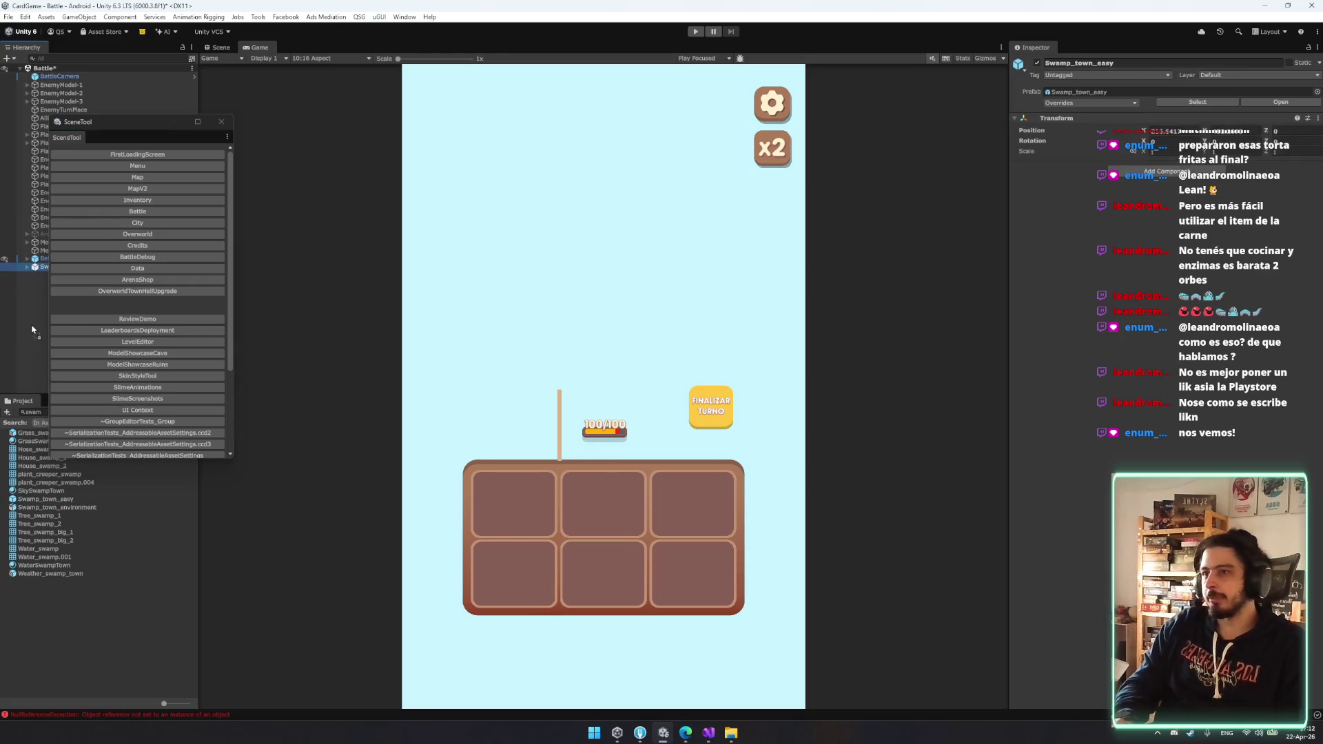
mouse_move(148, 142)
left_mouse_down()
mouse_move(425, 247)
mouse_move(342, 228)
left_mouse_up()
right_click(1101, 124)
left_click(1144, 129)
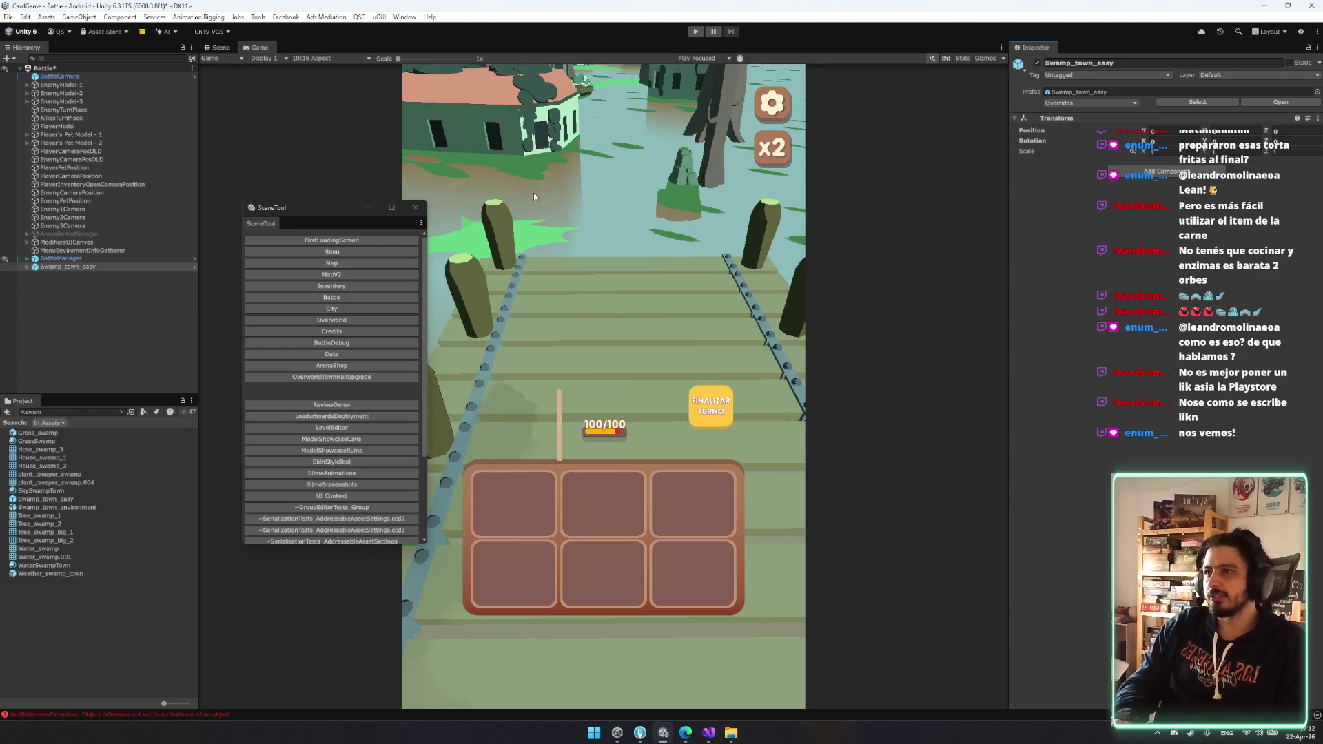
mouse_move(260, 51)
left_mouse_down()
mouse_move(843, 342)
mouse_move(919, 396)
left_mouse_up()
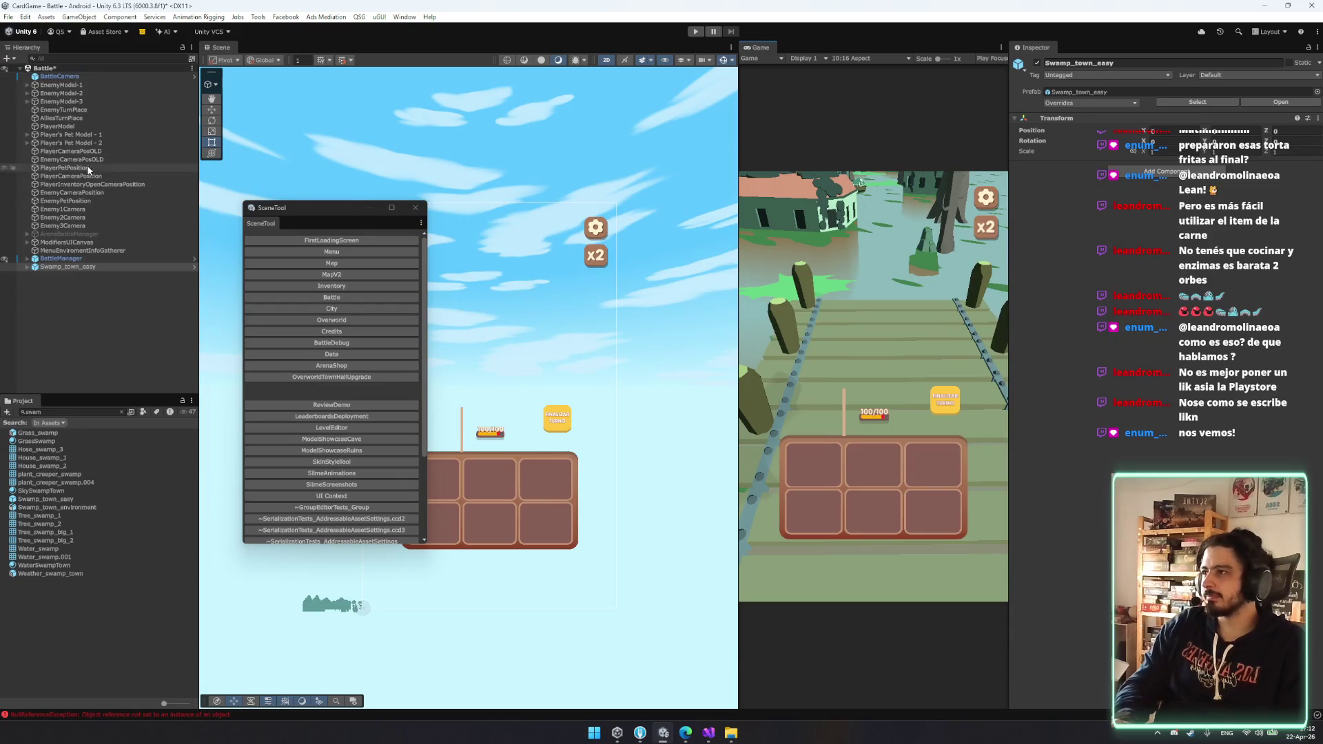
- Close the scene switcher and frame the BattleCamera in the Scene view
left_click(85, 77)
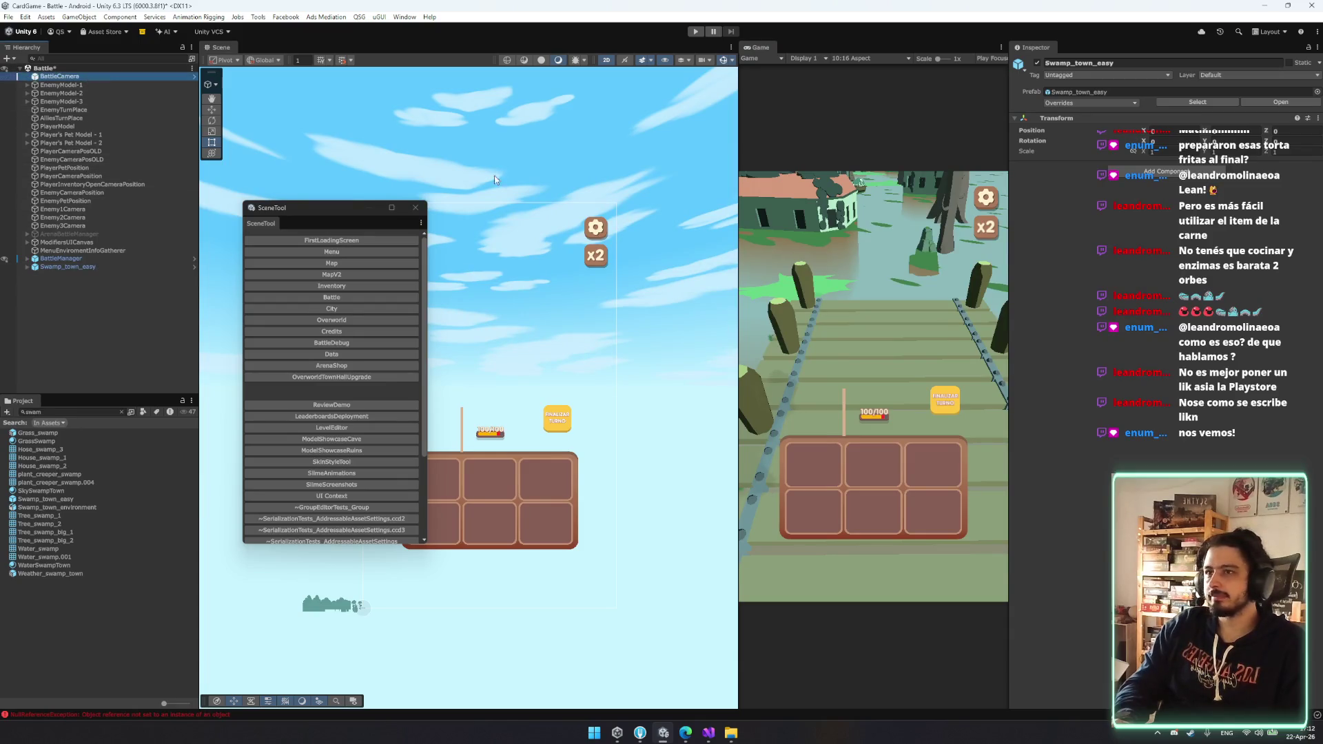
left_click(93, 266)
left_click(415, 207)
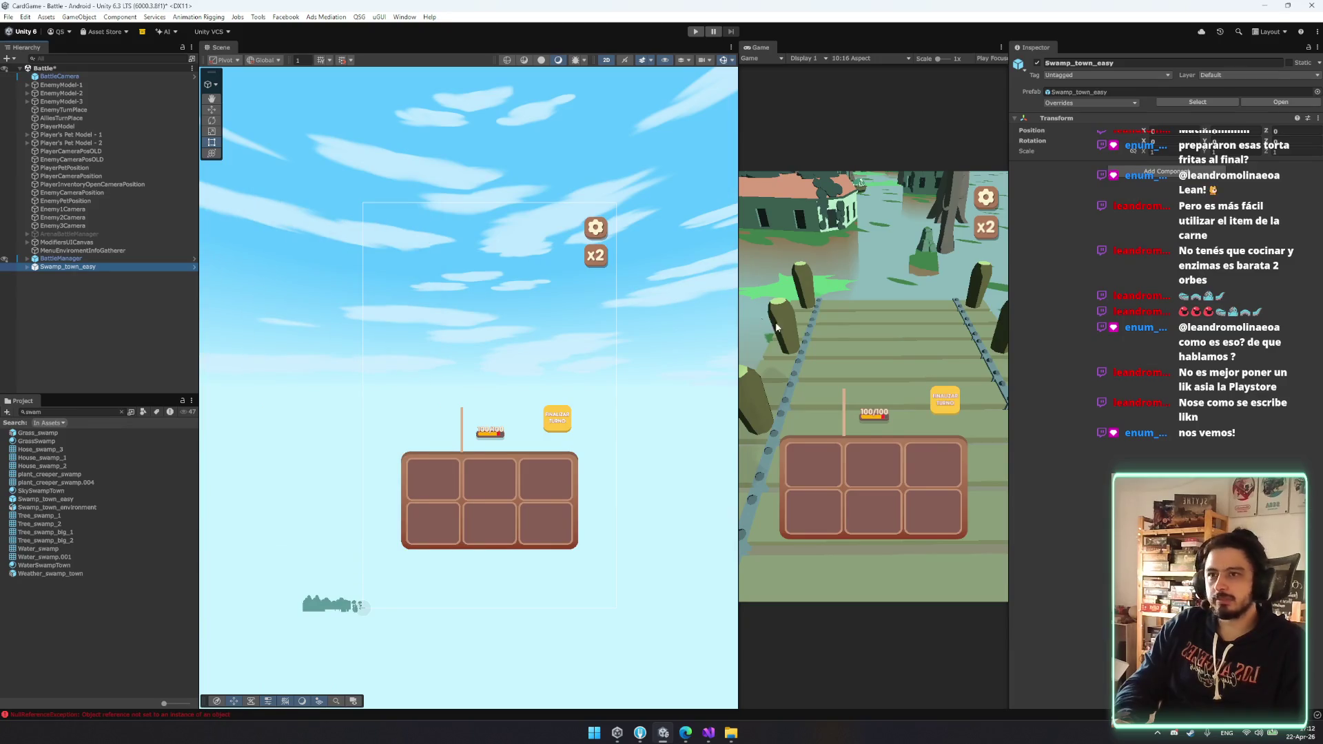
left_click_drag(494, 398, 411, 364)
left_click(81, 77)
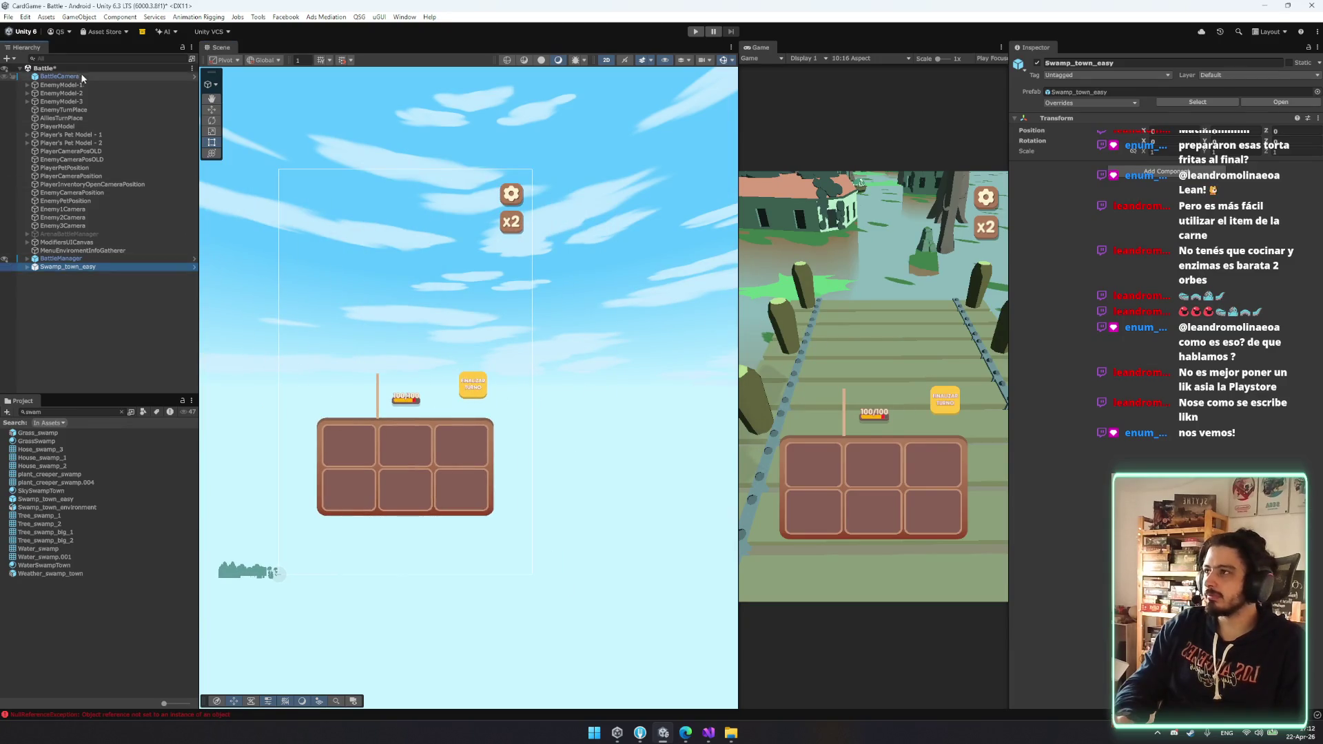
key("f")
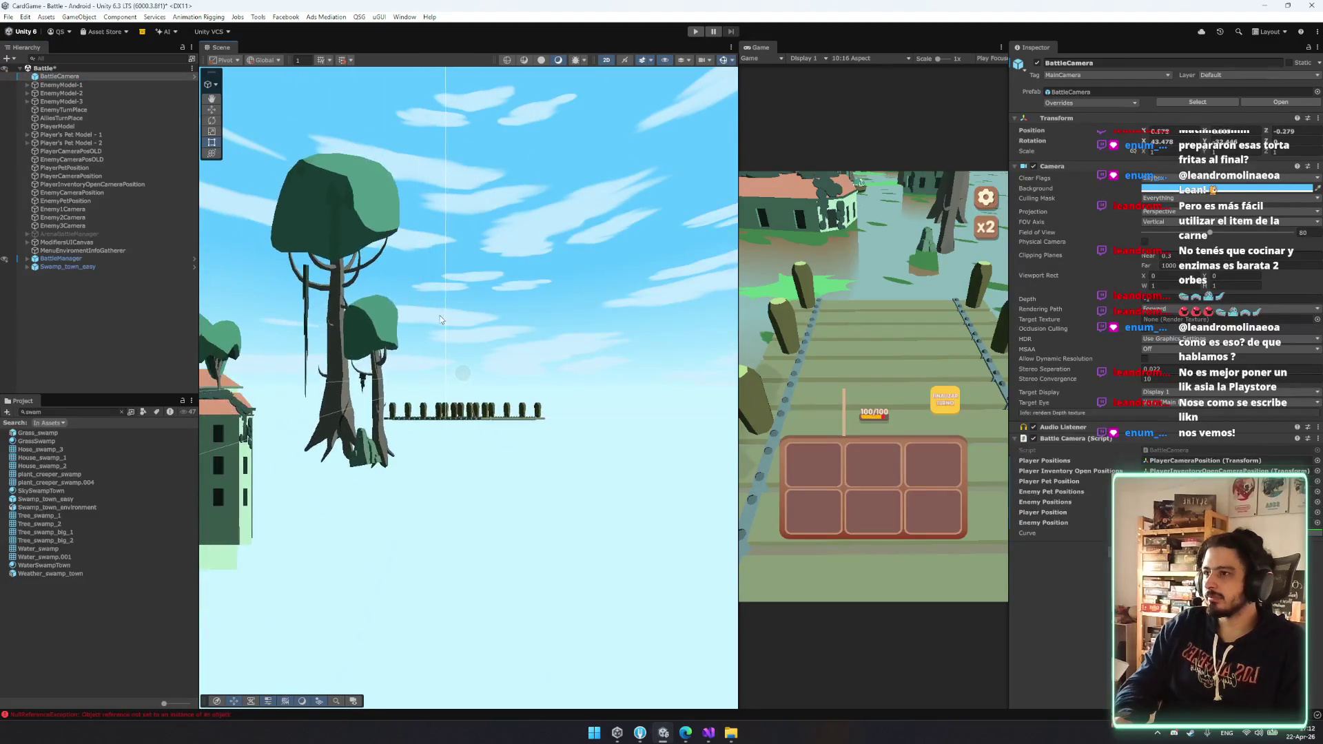
mouse_move(394, 338)
left_mouse_down()
mouse_move(759, 363)
mouse_move(811, 301)
left_mouse_up()
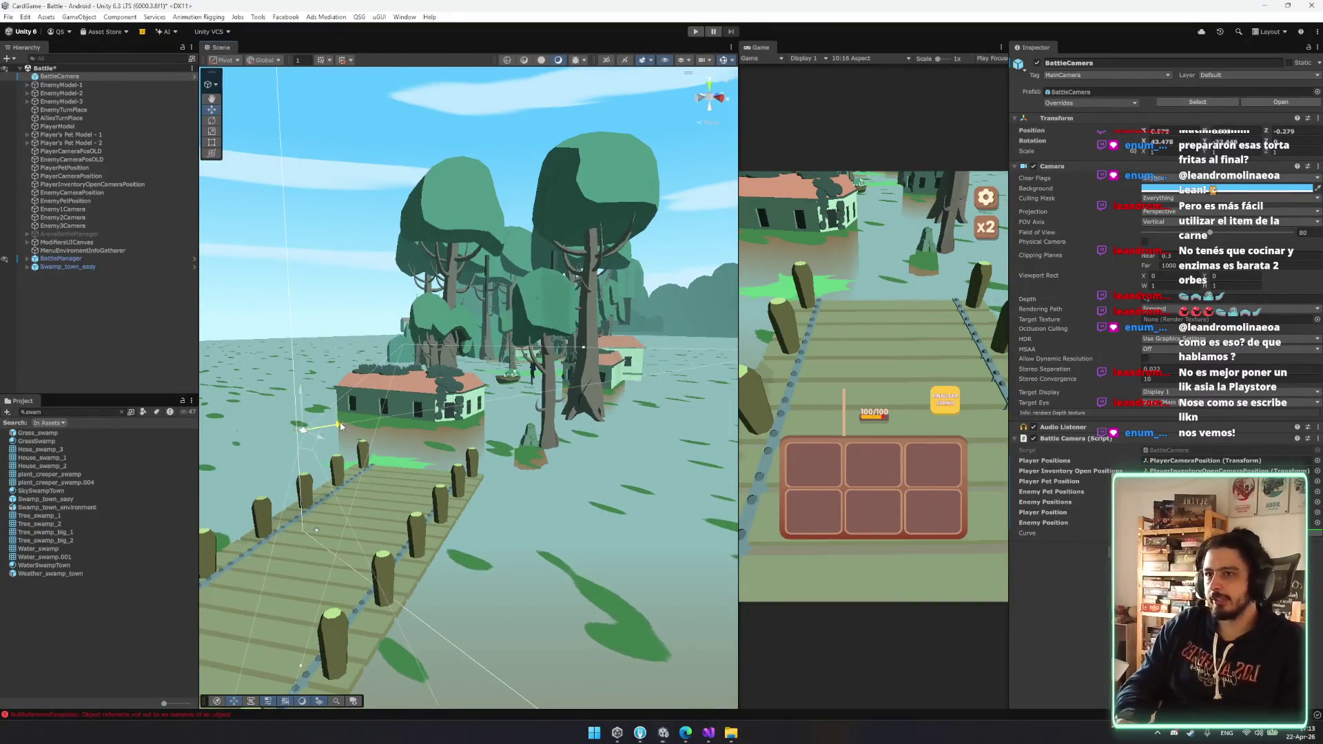
- Tilt the BattleCamera with local-space rotation and widen the Game view
key("e")
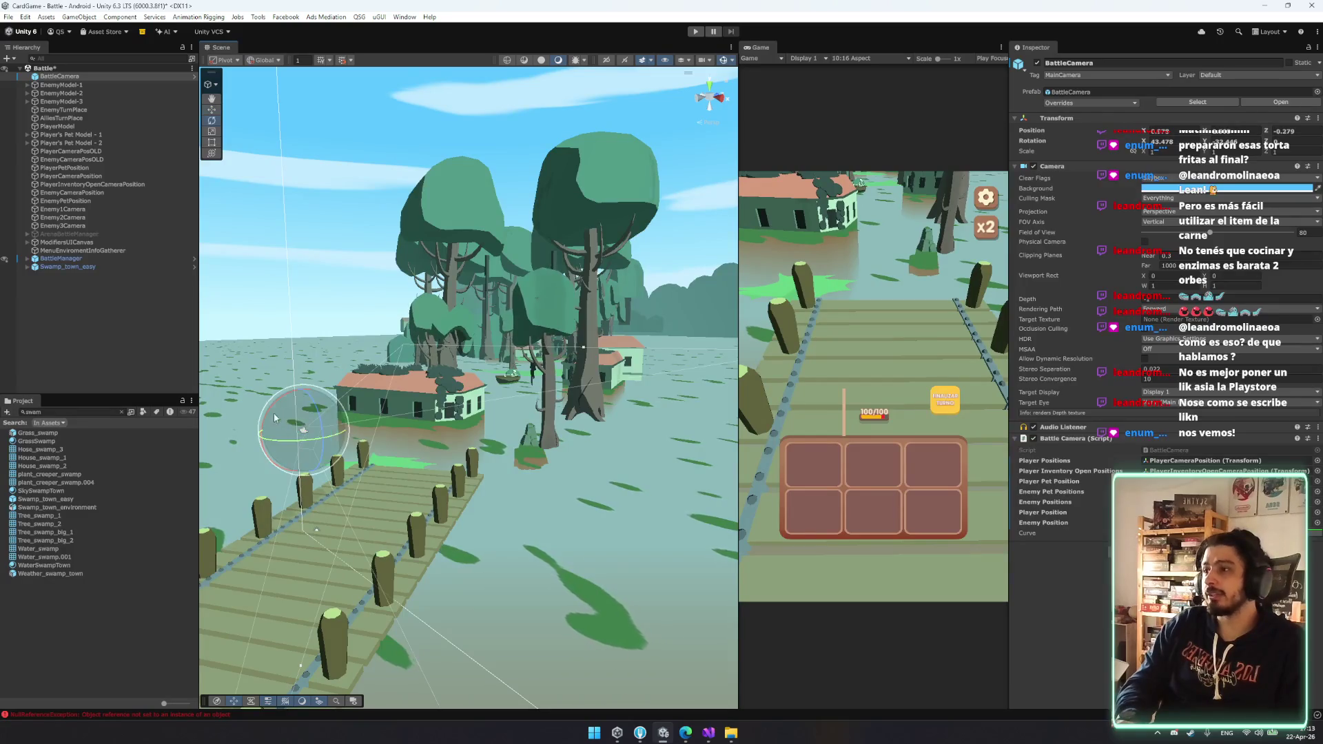
key("x")
left_click_drag(279, 412, 279, 433)
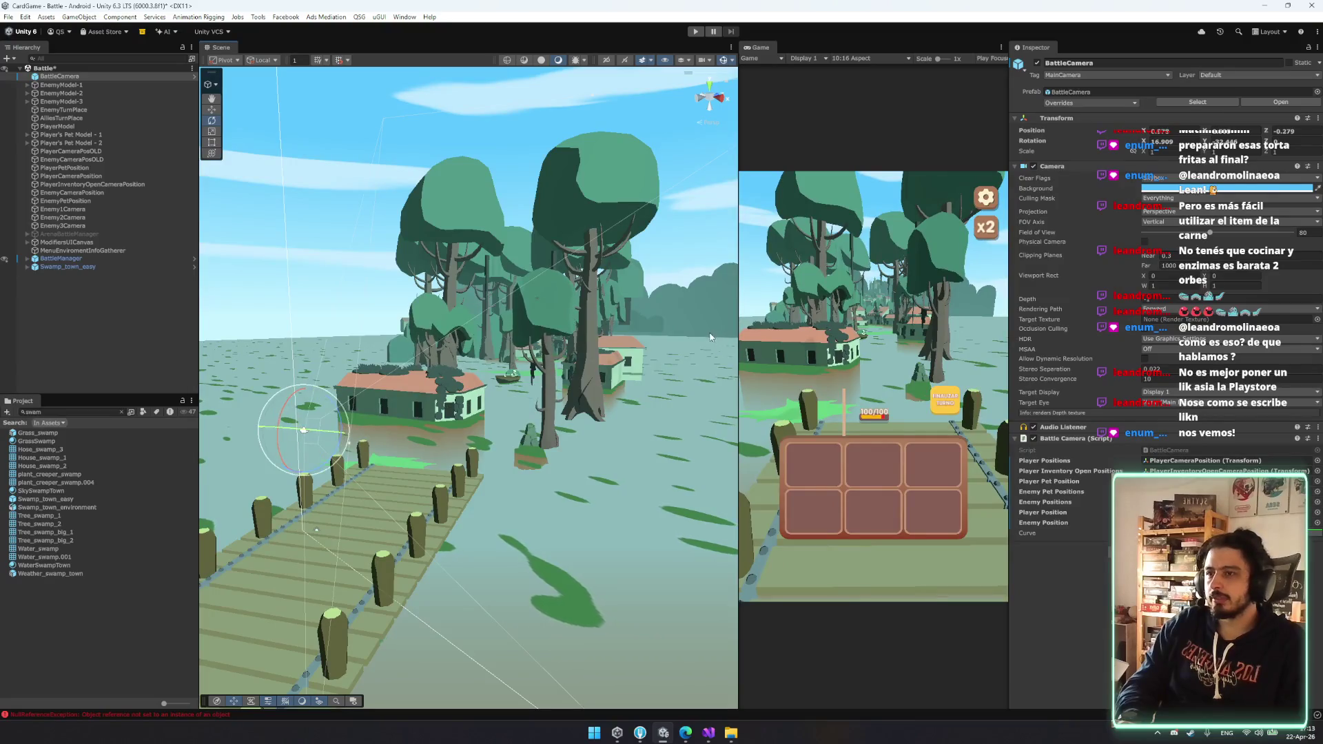
mouse_move(740, 324)
left_mouse_down()
mouse_move(570, 338)
mouse_move(589, 353)
left_mouse_up()
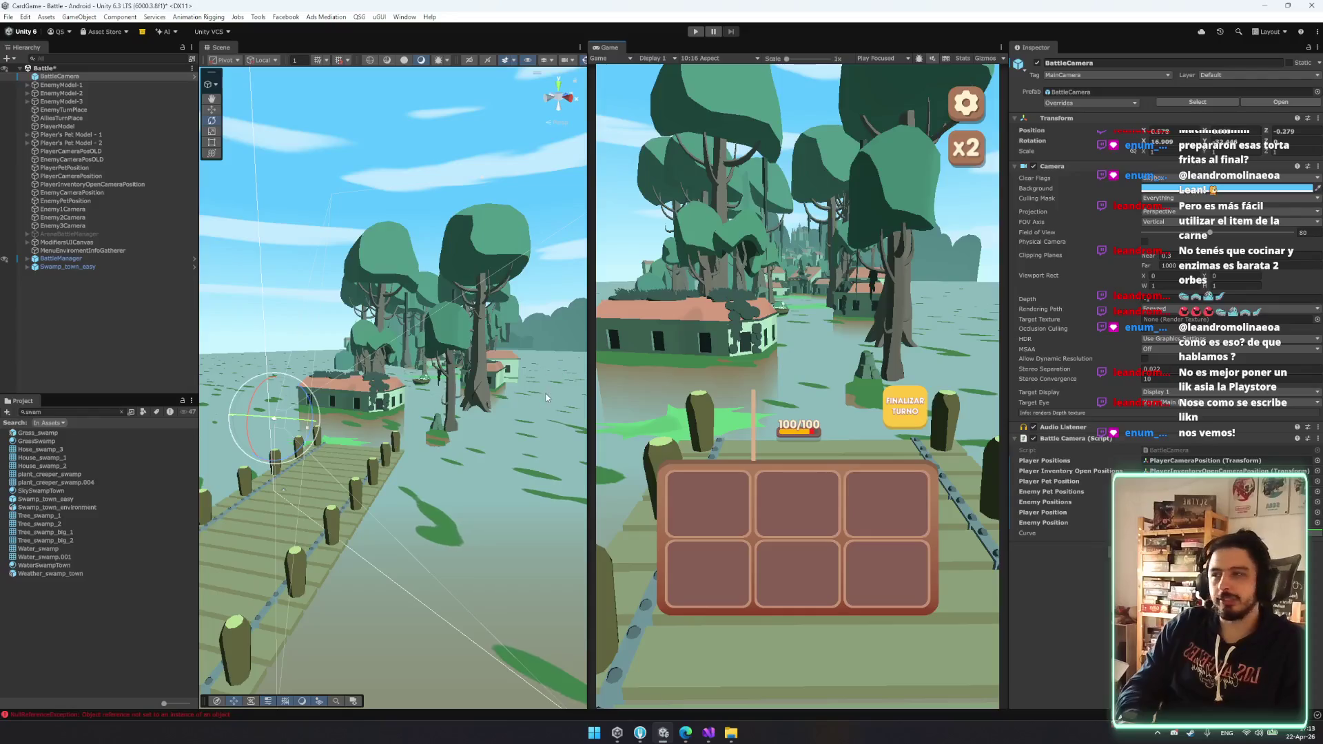
- Fly the Scene view through the swamp past the skeleton, flooded houses, boat and bridge
mouse_move(453, 391)
left_mouse_down()
mouse_move(480, 373)
mouse_move(504, 409)
mouse_move(431, 445)
mouse_move(388, 441)
mouse_move(162, 342)
left_mouse_up()
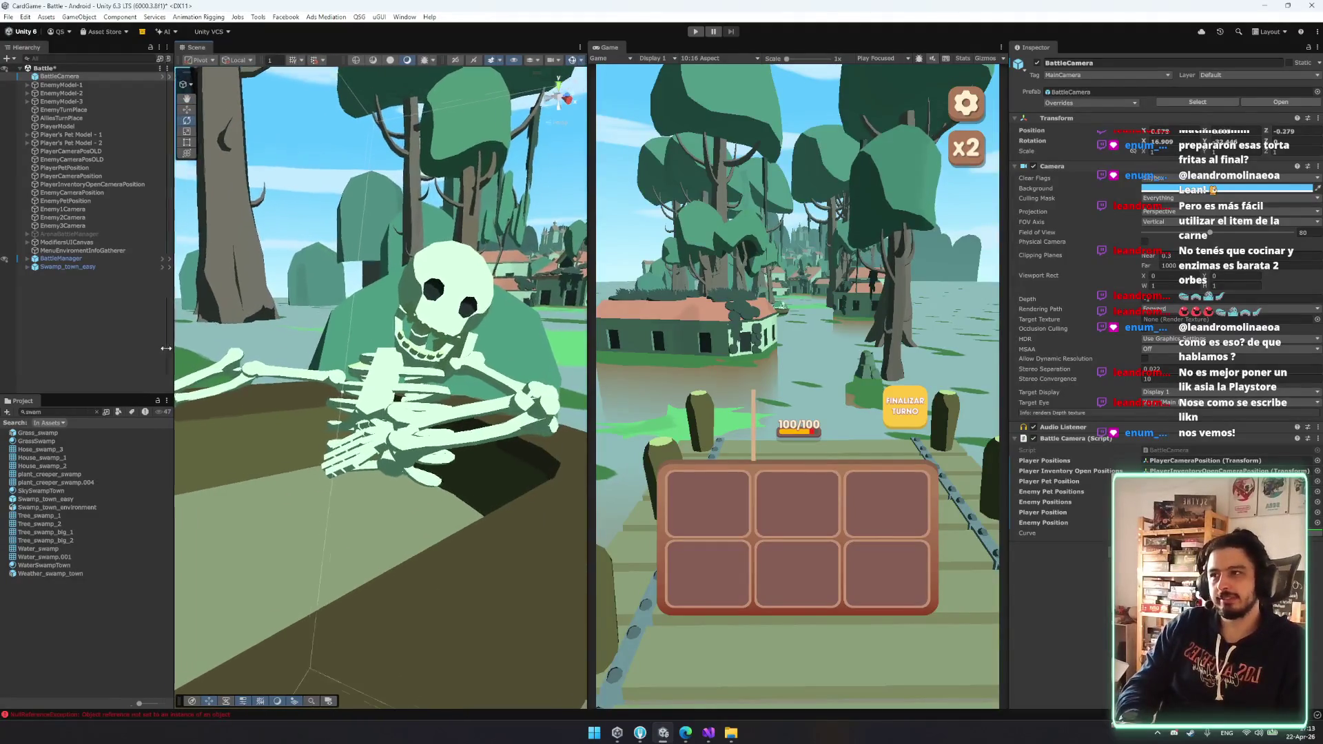
mouse_move(510, 386)
left_mouse_down()
mouse_move(523, 384)
mouse_move(429, 417)
left_mouse_up()
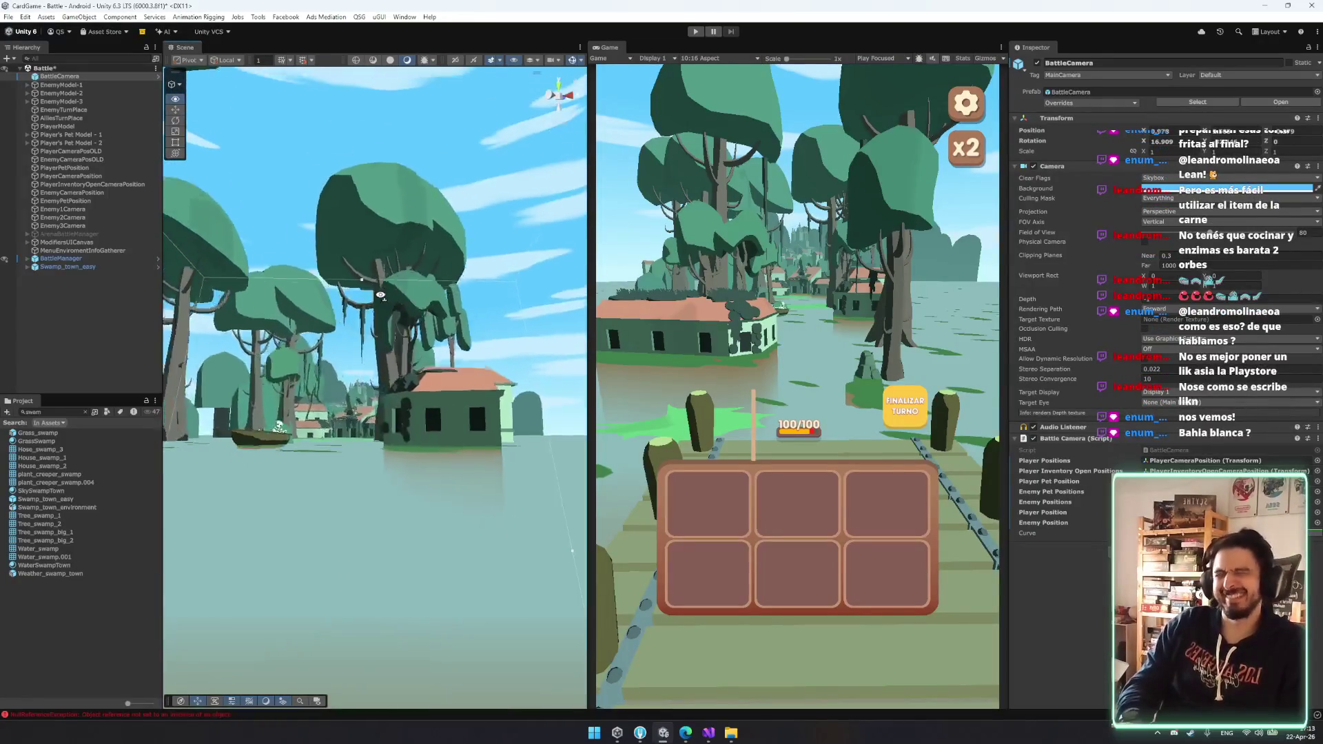
mouse_move(380, 297)
left_mouse_down()
mouse_move(368, 355)
mouse_move(376, 319)
left_mouse_up()
key("f")
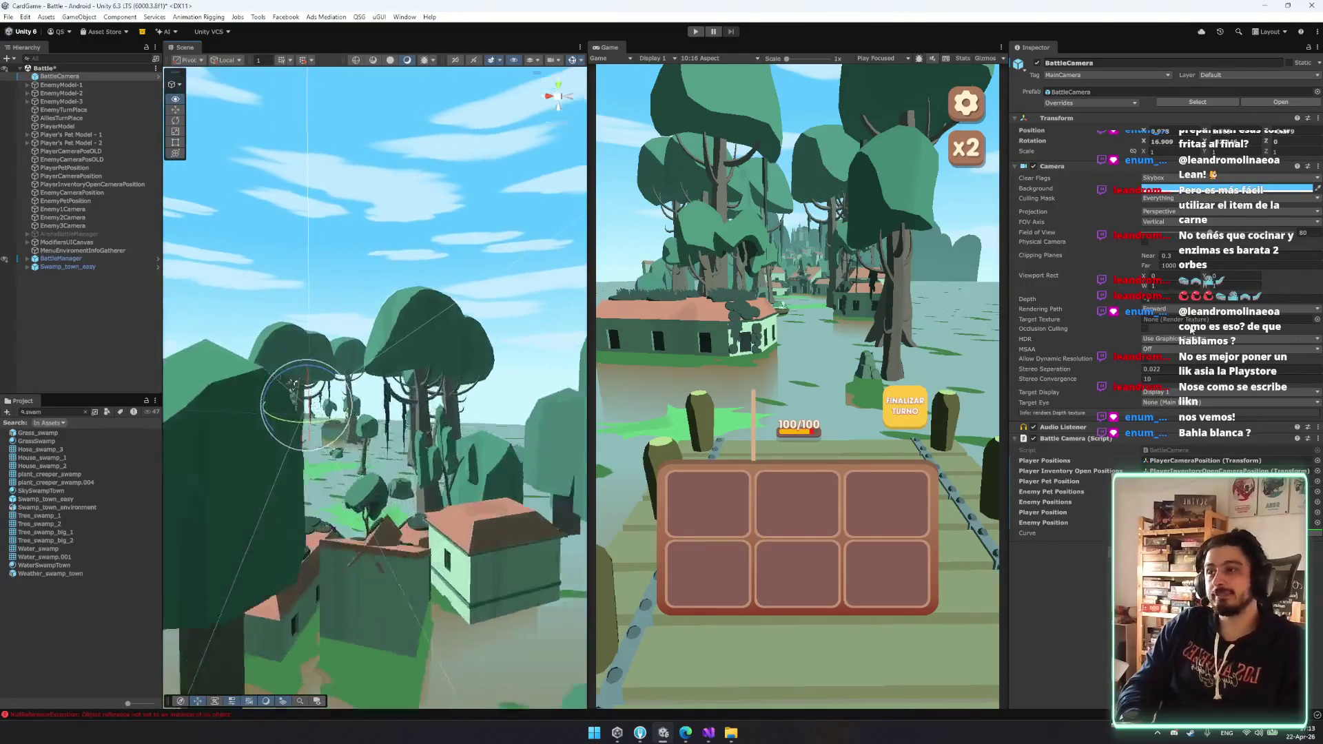
mouse_move(376, 368)
left_mouse_down()
mouse_move(324, 346)
mouse_move(369, 335)
mouse_move(334, 343)
left_mouse_up()
mouse_move(242, 476)
left_mouse_down()
mouse_move(184, 375)
mouse_move(321, 425)
mouse_move(579, 431)
left_mouse_up()
left_click_drag(754, 435, 1064, 533)
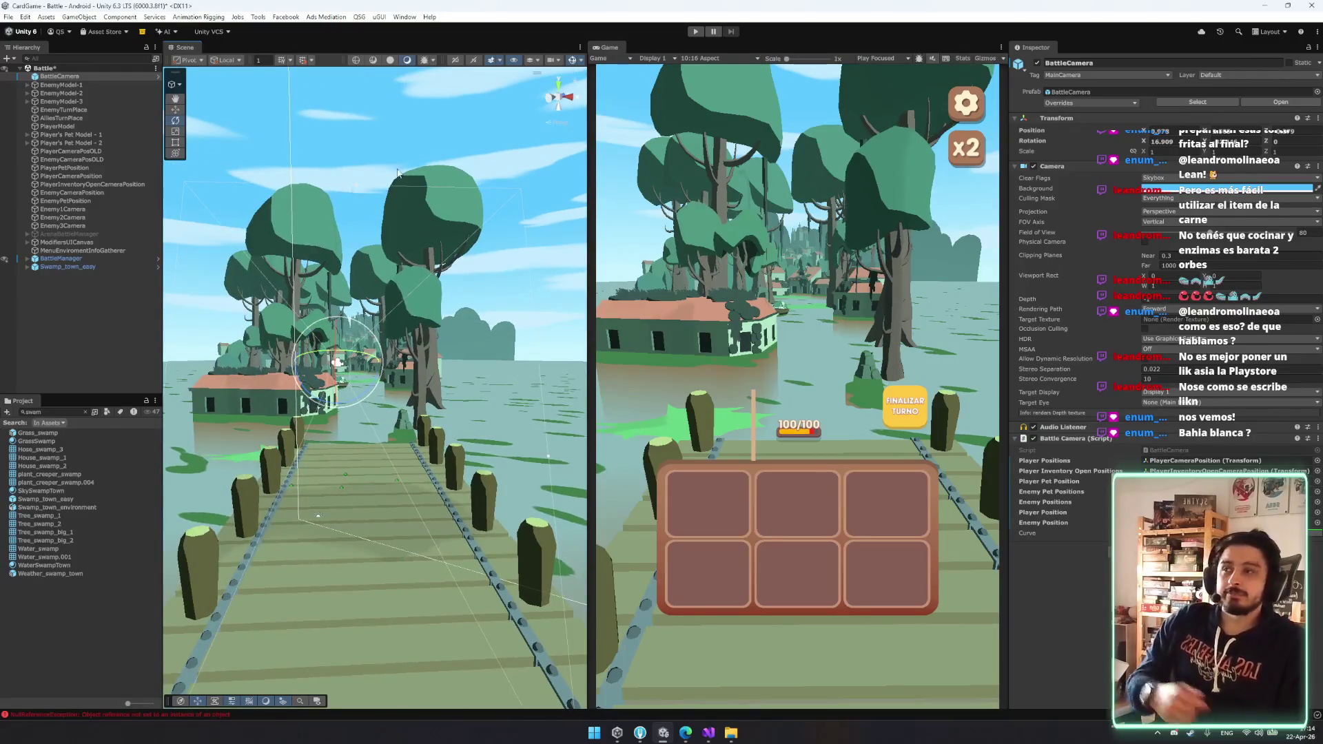
left_click(70, 330)
mouse_move(413, 483)
left_mouse_down()
mouse_move(446, 526)
mouse_move(379, 485)
mouse_move(341, 488)
mouse_move(308, 572)
mouse_move(526, 446)
mouse_move(306, 552)
mouse_move(324, 546)
left_mouse_up()
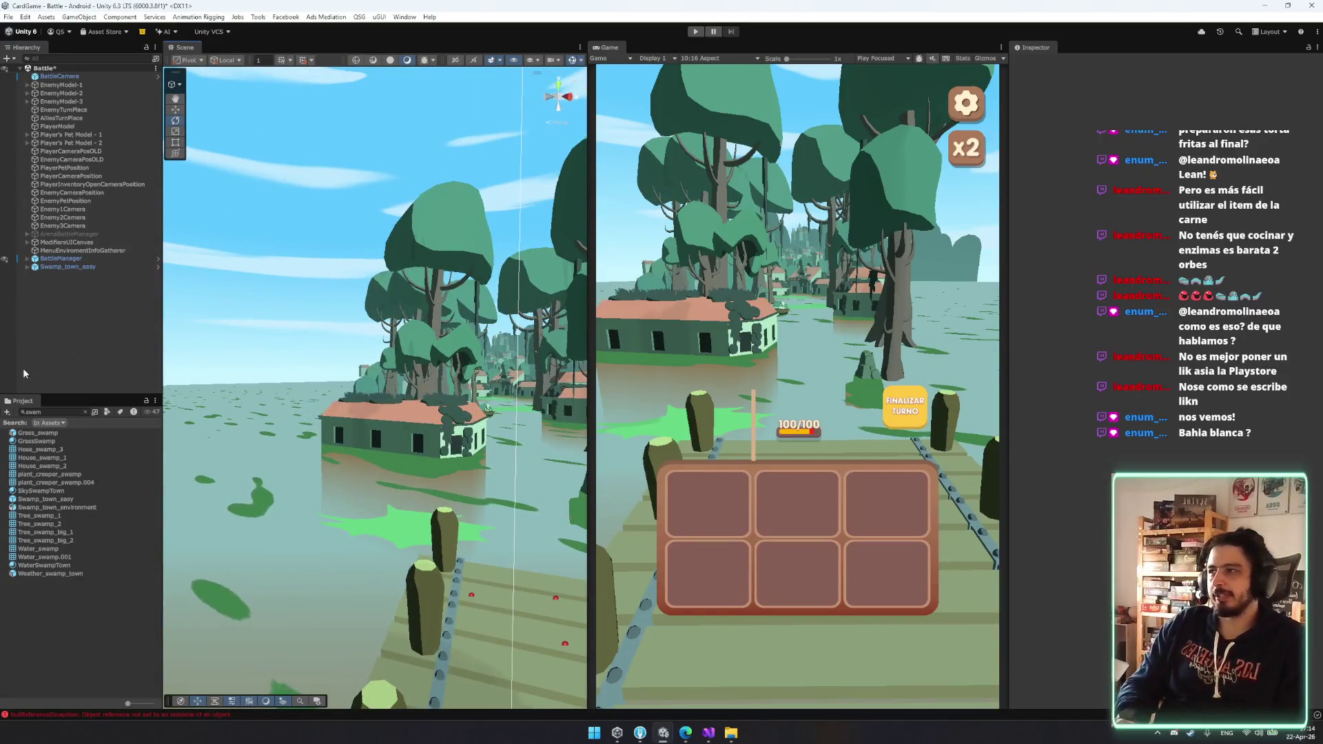
- Undo the BattleCamera rotation, then reselect Swamp_town_easy and view the flooded house and trees
key("ctrl+z")
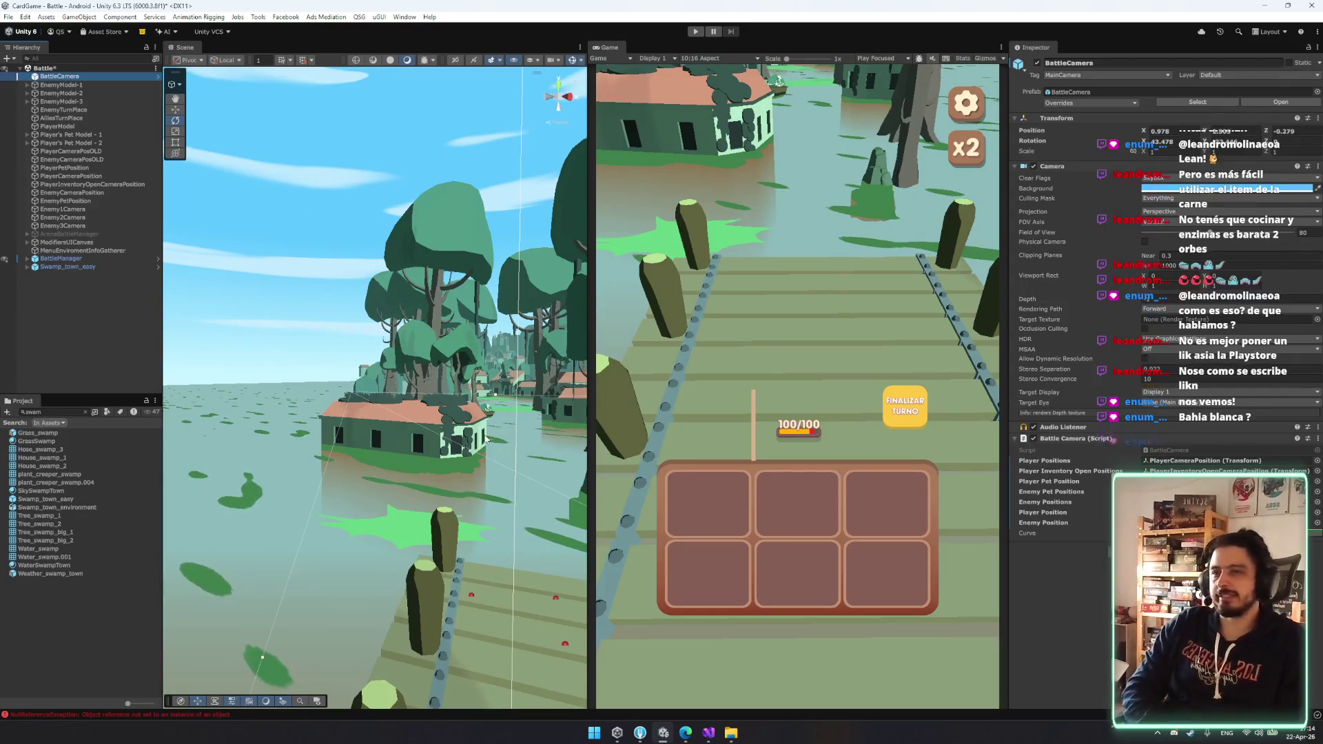
left_click(64, 351)
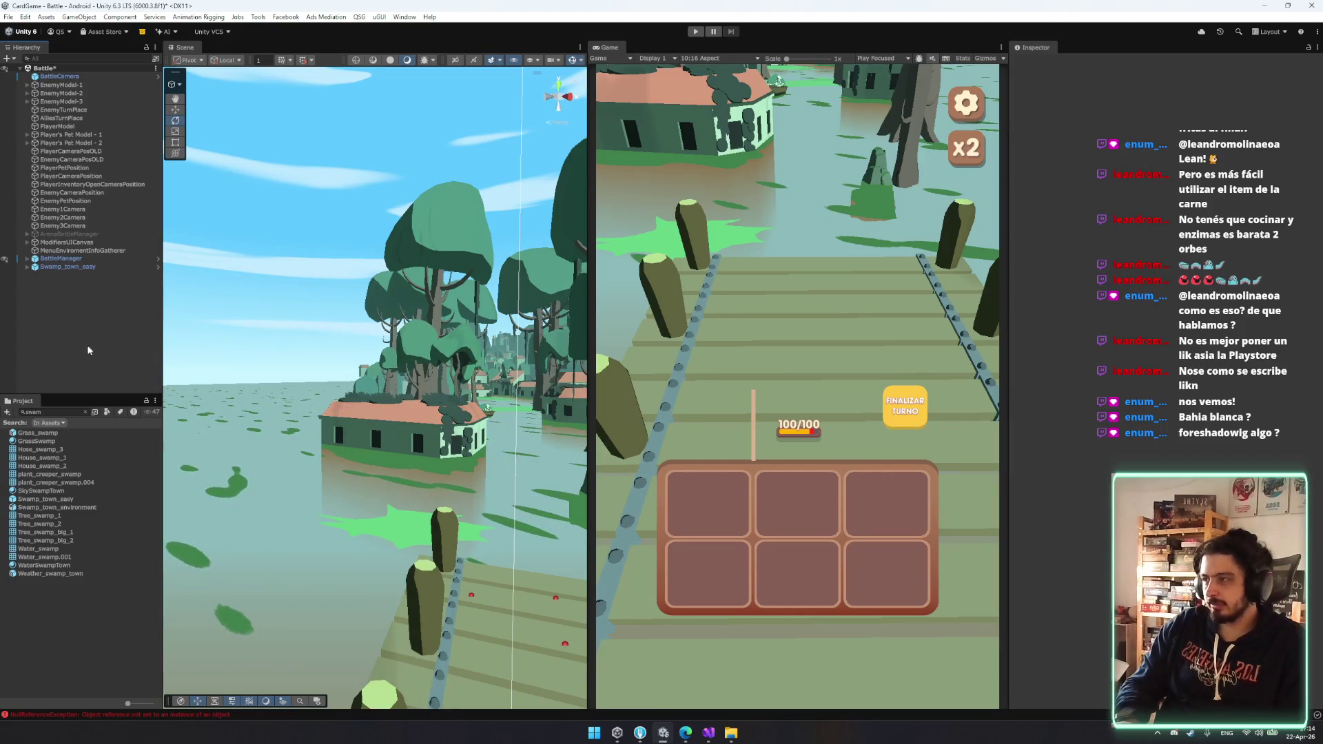
left_click(74, 269)
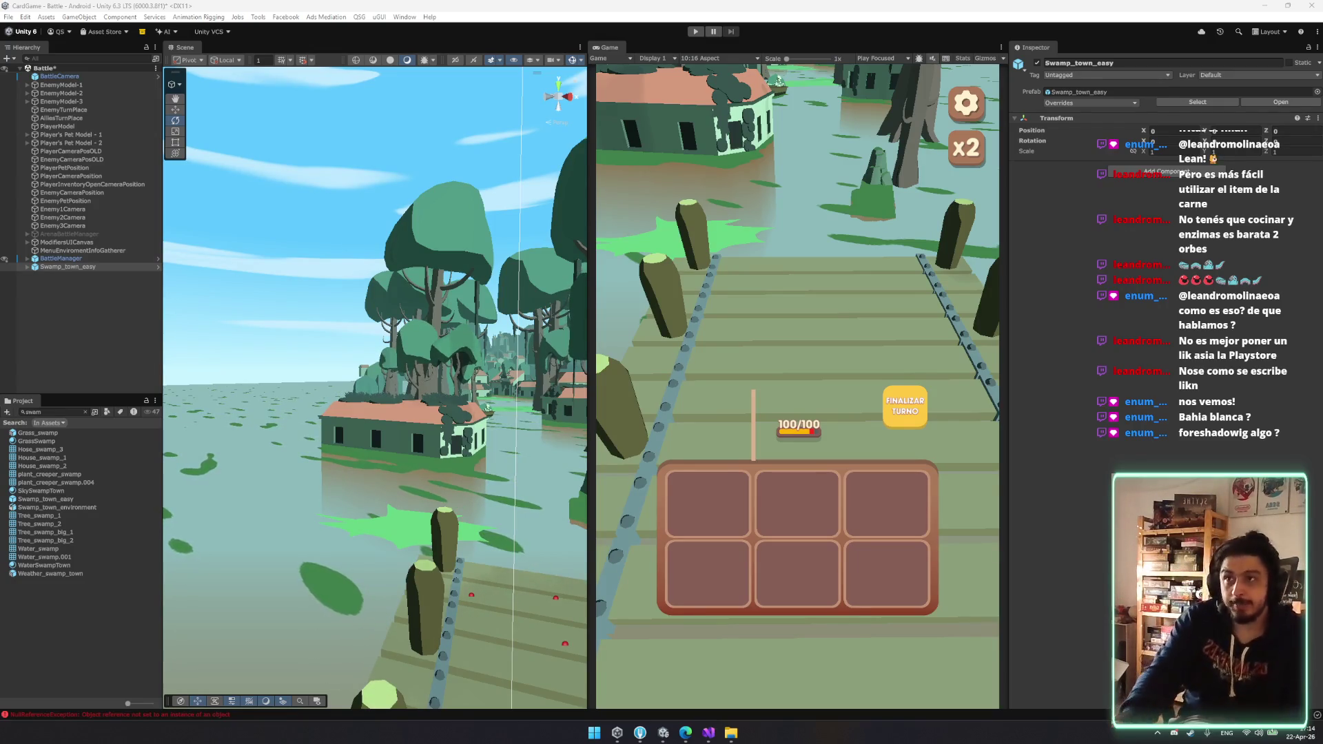
left_click_drag(441, 510, 434, 513)
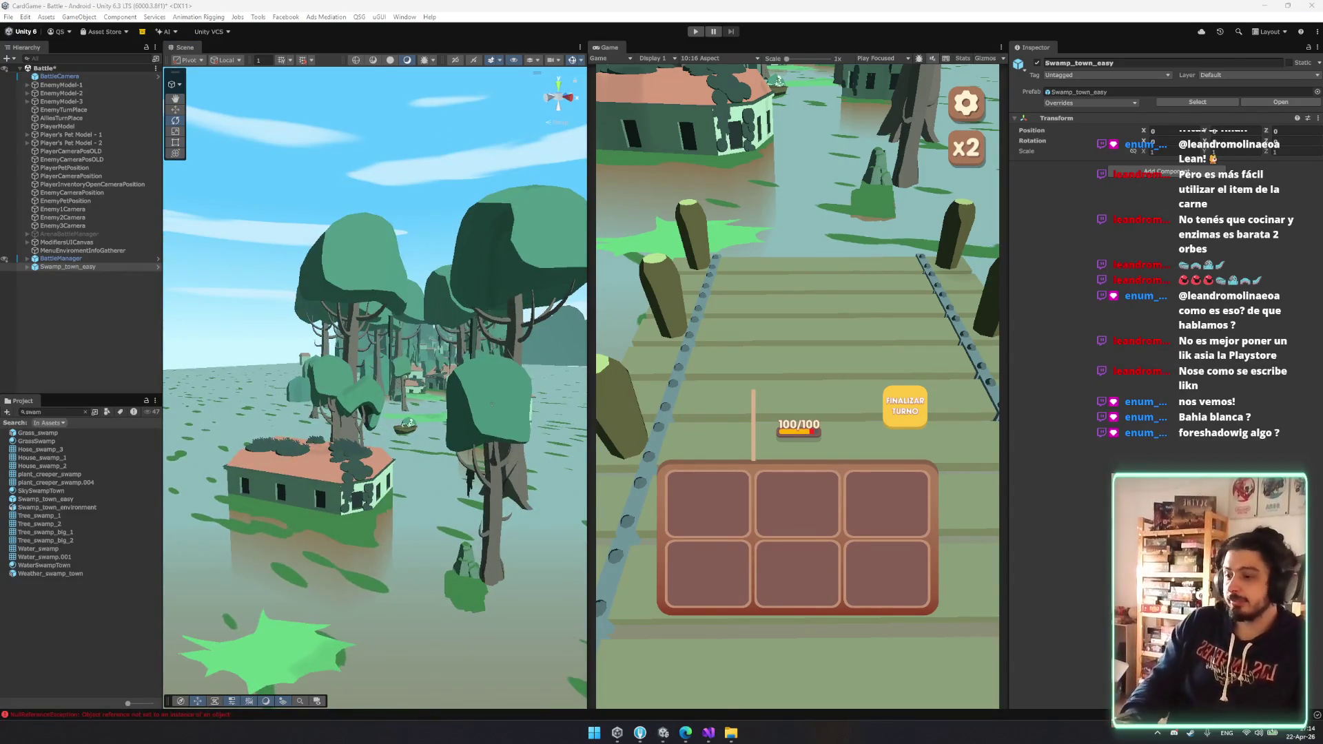
mouse_move(384, 487)
left_mouse_down()
mouse_move(408, 443)
mouse_move(436, 466)
mouse_move(415, 471)
left_mouse_up()
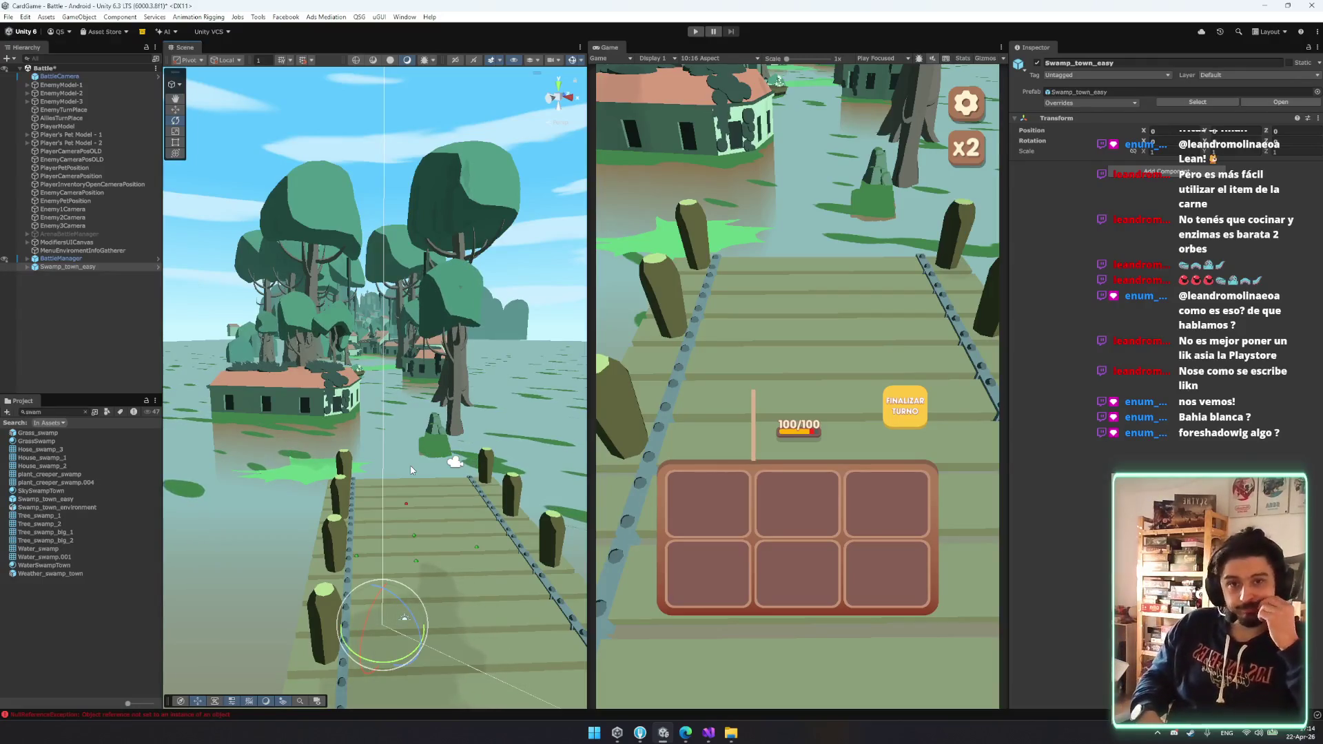
left_click(105, 271)
- Delete Swamp_town_easy from the Battle scene and clear the Project search
key("Delete")
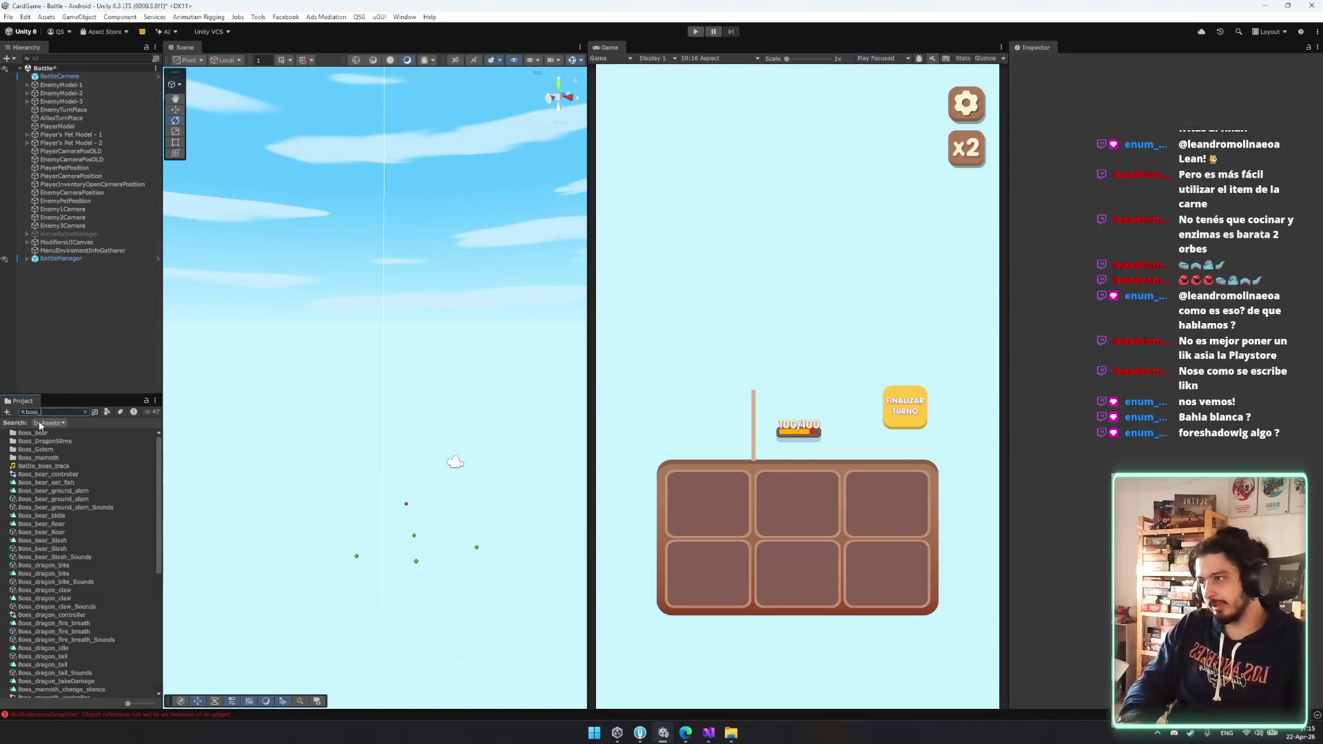
scroll(68, 549, "down", 10)
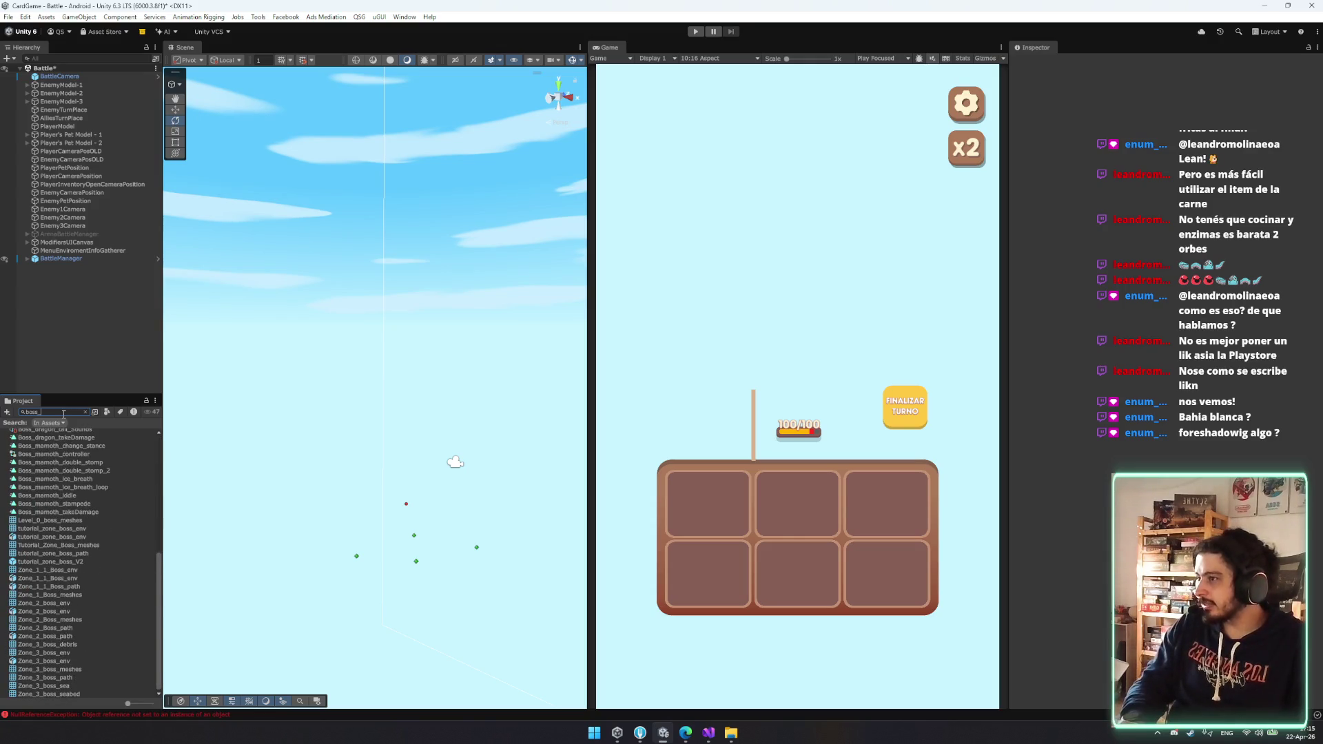
key("BackSpace")
key("BackSpace")
key("BackSpace")
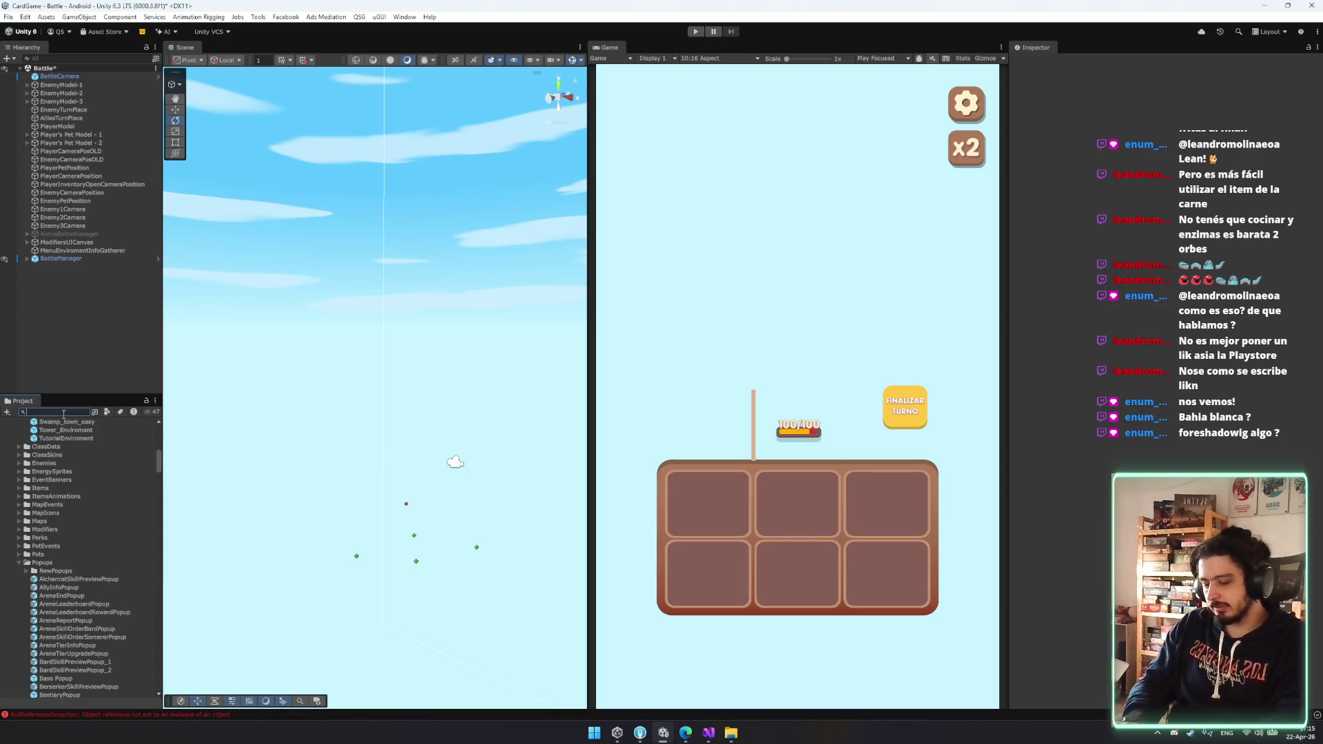
scroll(69, 555, "down", 3)
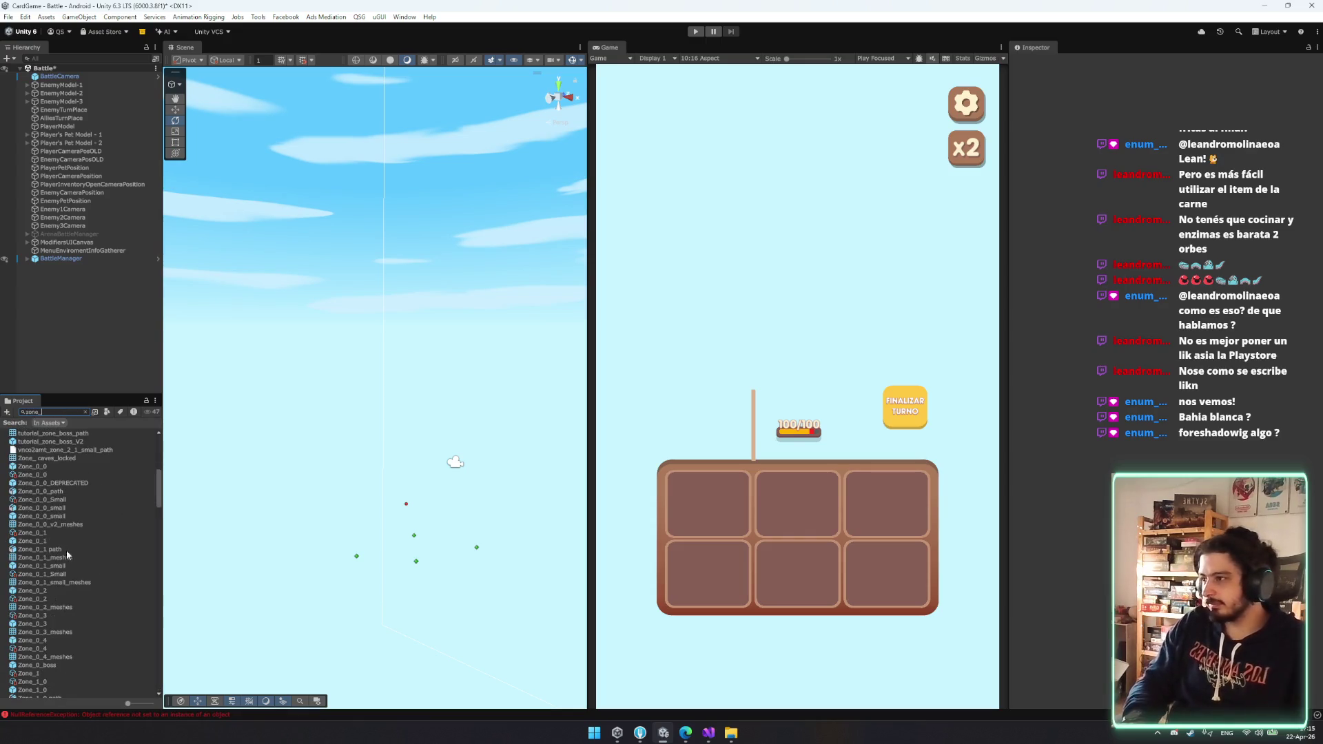
- Preview the Zone_0_boss prefab in Prefab Mode, orbiting the map, then return to Battle
left_click(60, 516)
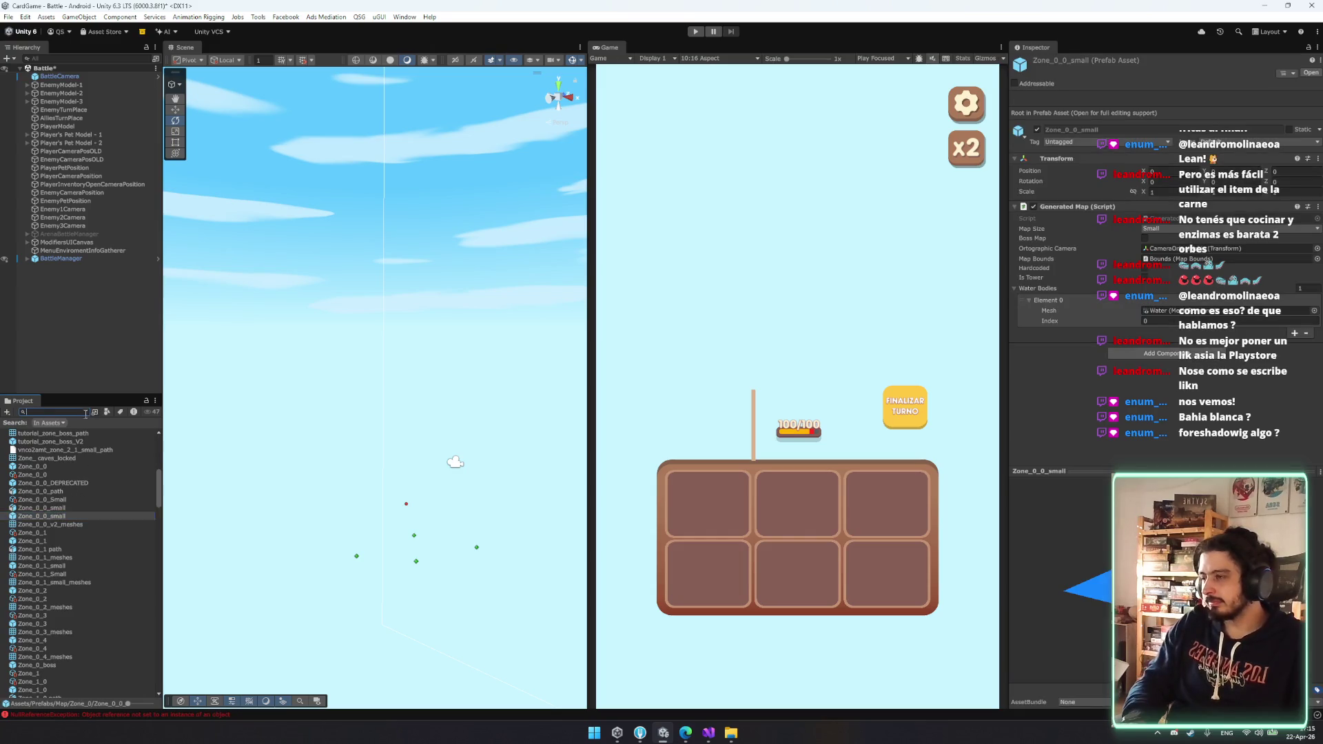
double_click(82, 504)
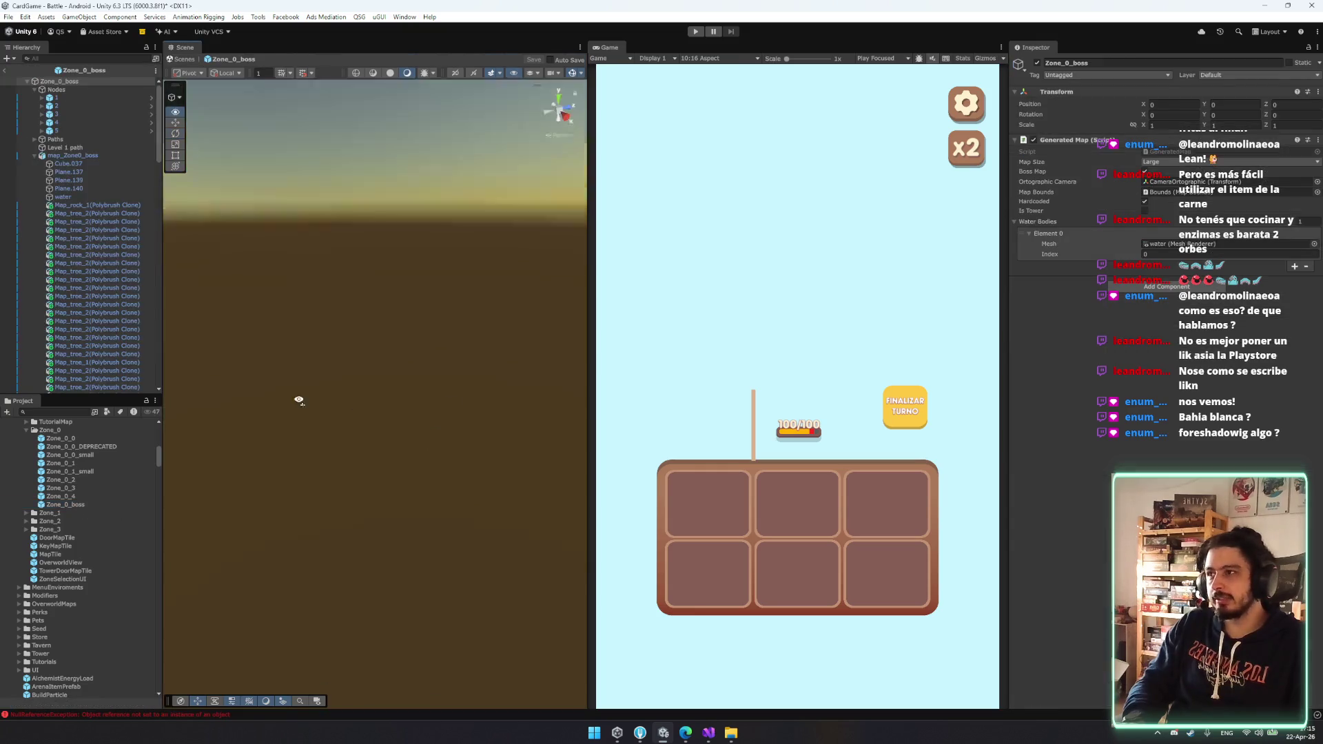
double_click(63, 157)
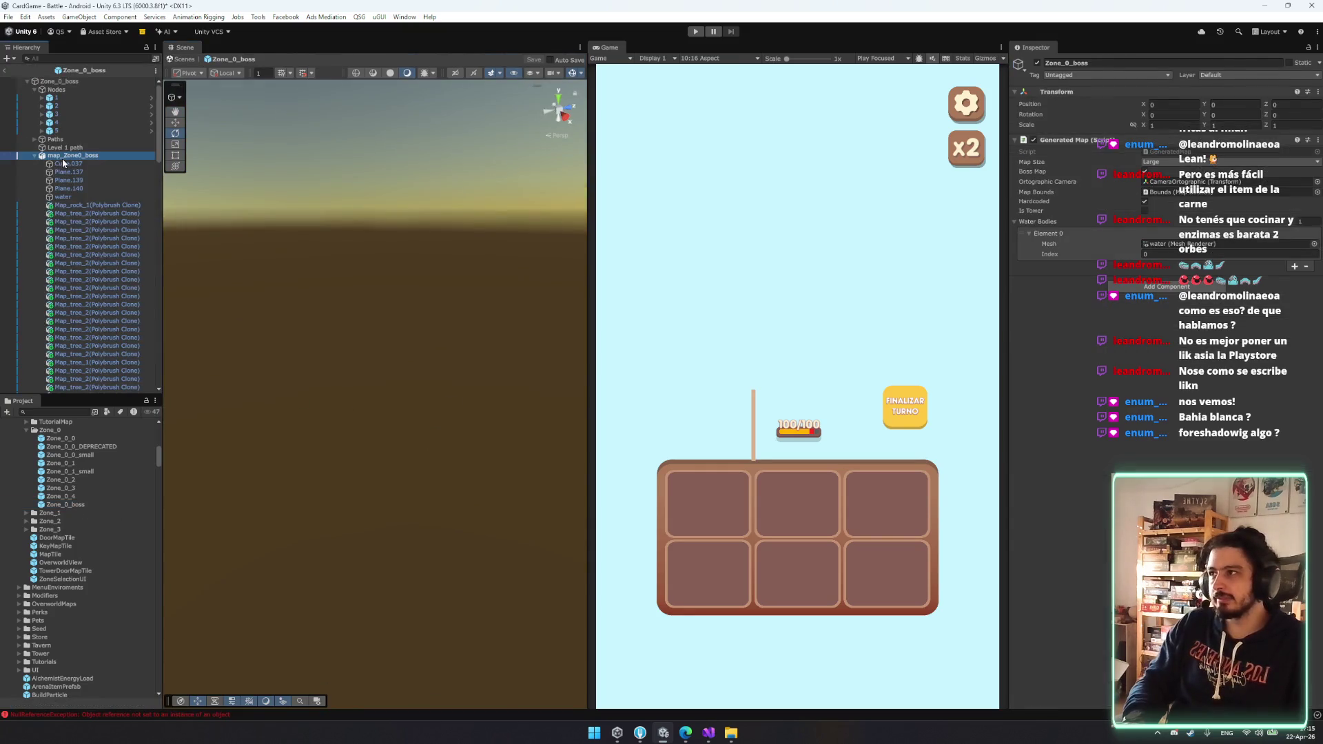
mouse_move(358, 483)
left_mouse_down()
mouse_move(368, 345)
mouse_move(261, 255)
left_mouse_up()
left_click(4, 72)
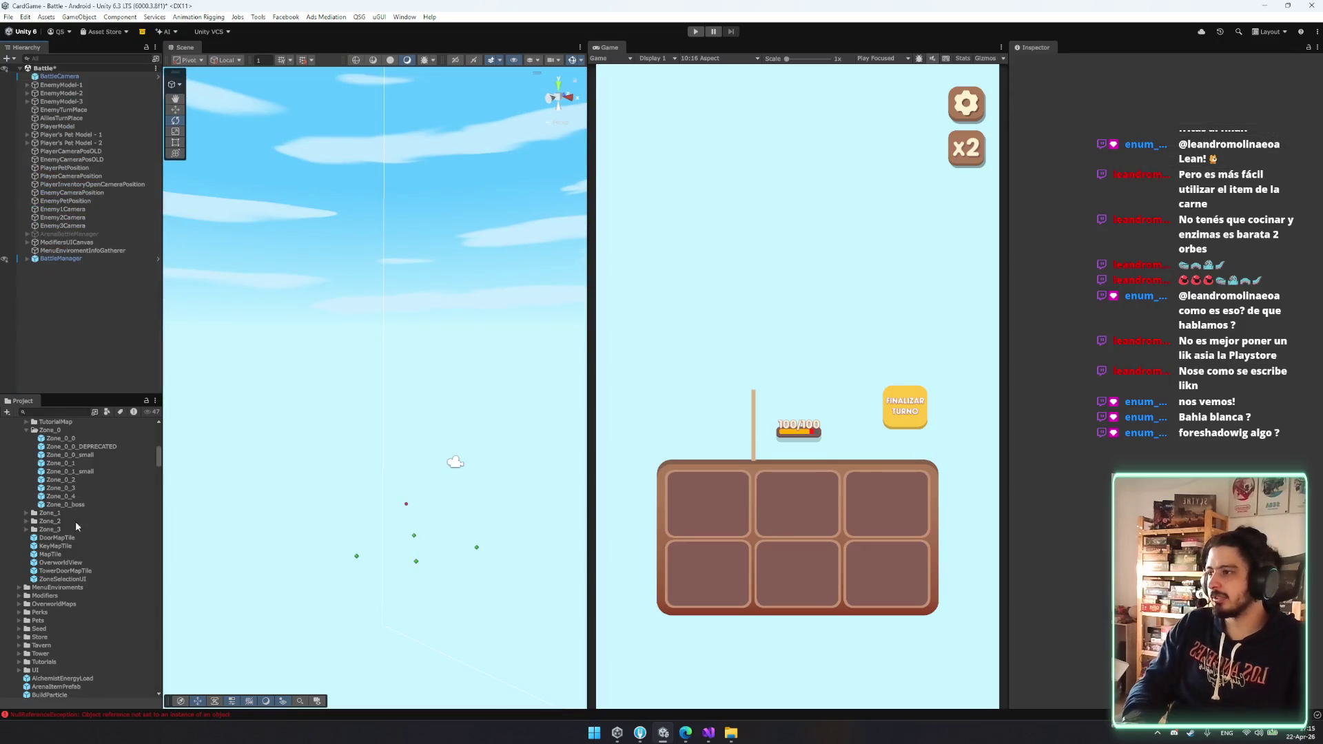
- Drop Zone_0_boss into Battle, delete it again, and bring up SceneTool with Ctrl+Alt+S
mouse_move(78, 507)
left_mouse_down()
mouse_move(458, 547)
mouse_move(534, 379)
mouse_move(559, 427)
left_mouse_up()
key("Delete")
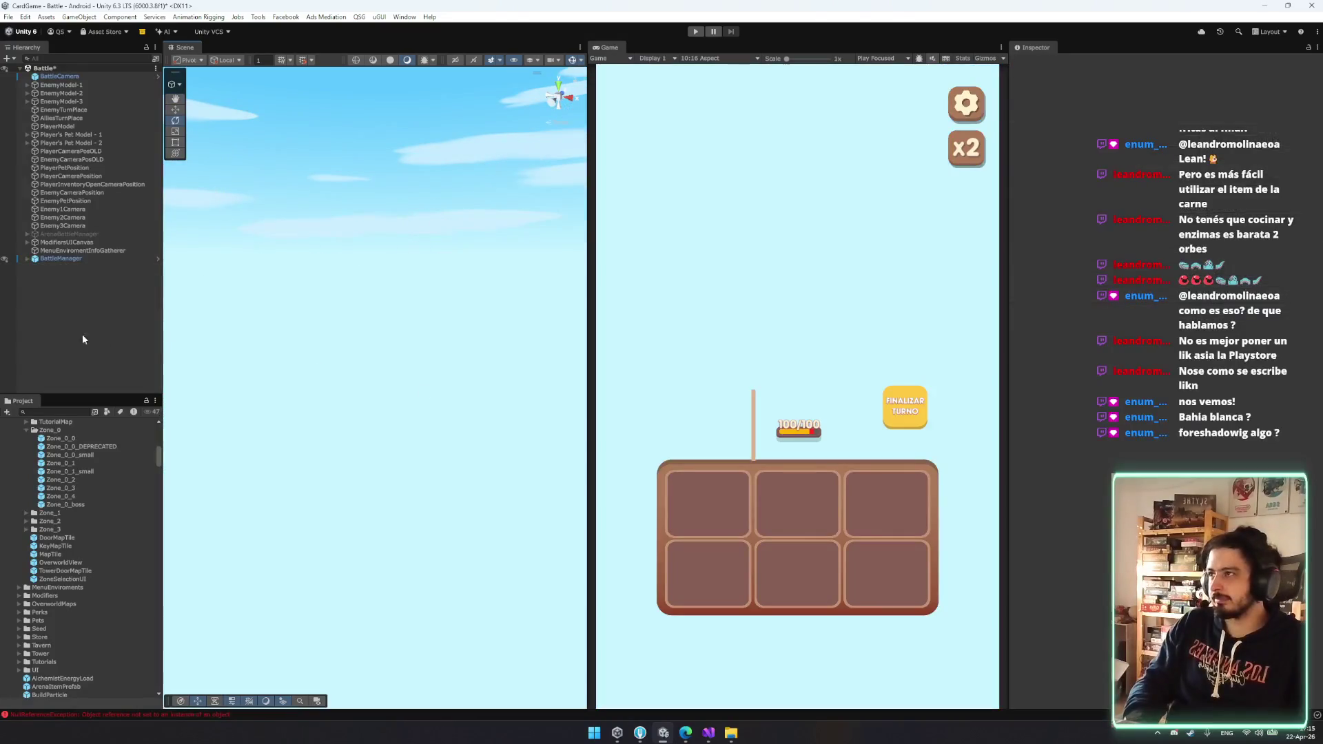
key("ctrl+alt+s")
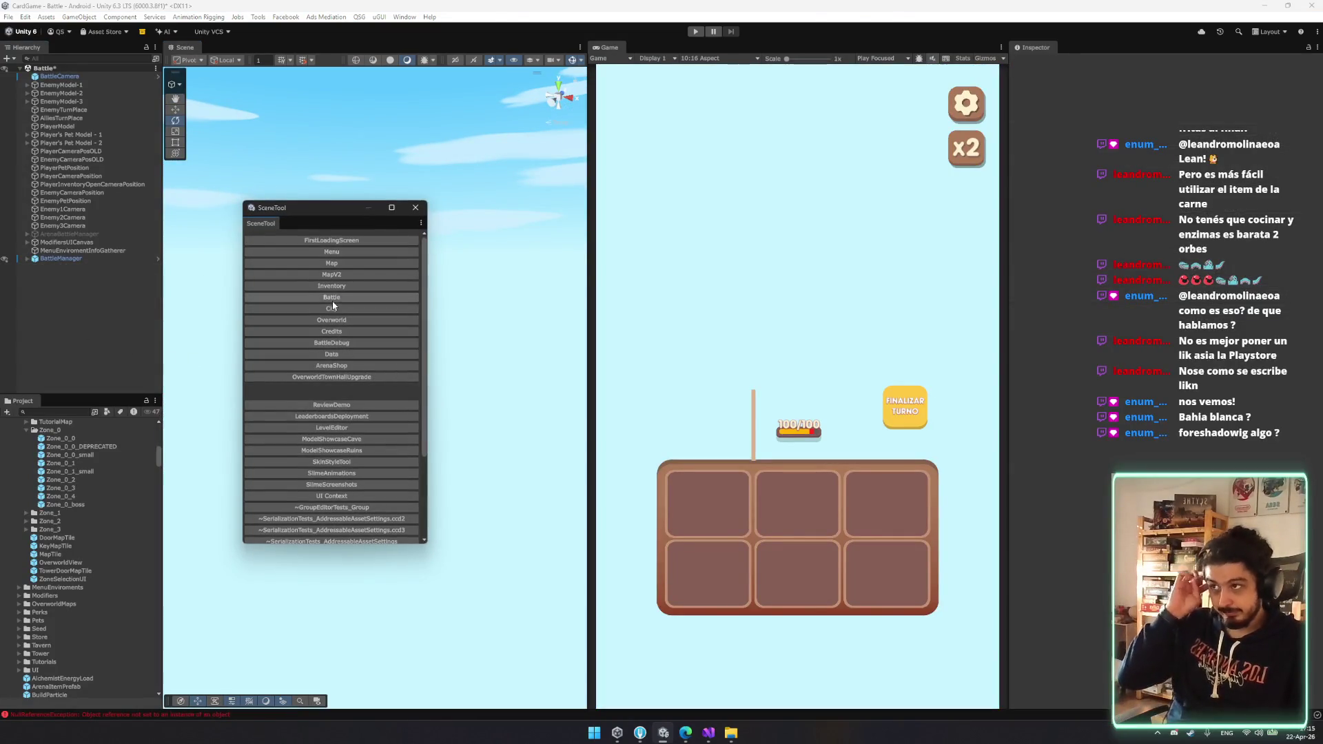
- Load MapV2, add and inspect the Zone_0_boss map, then delete it
left_click(333, 264)
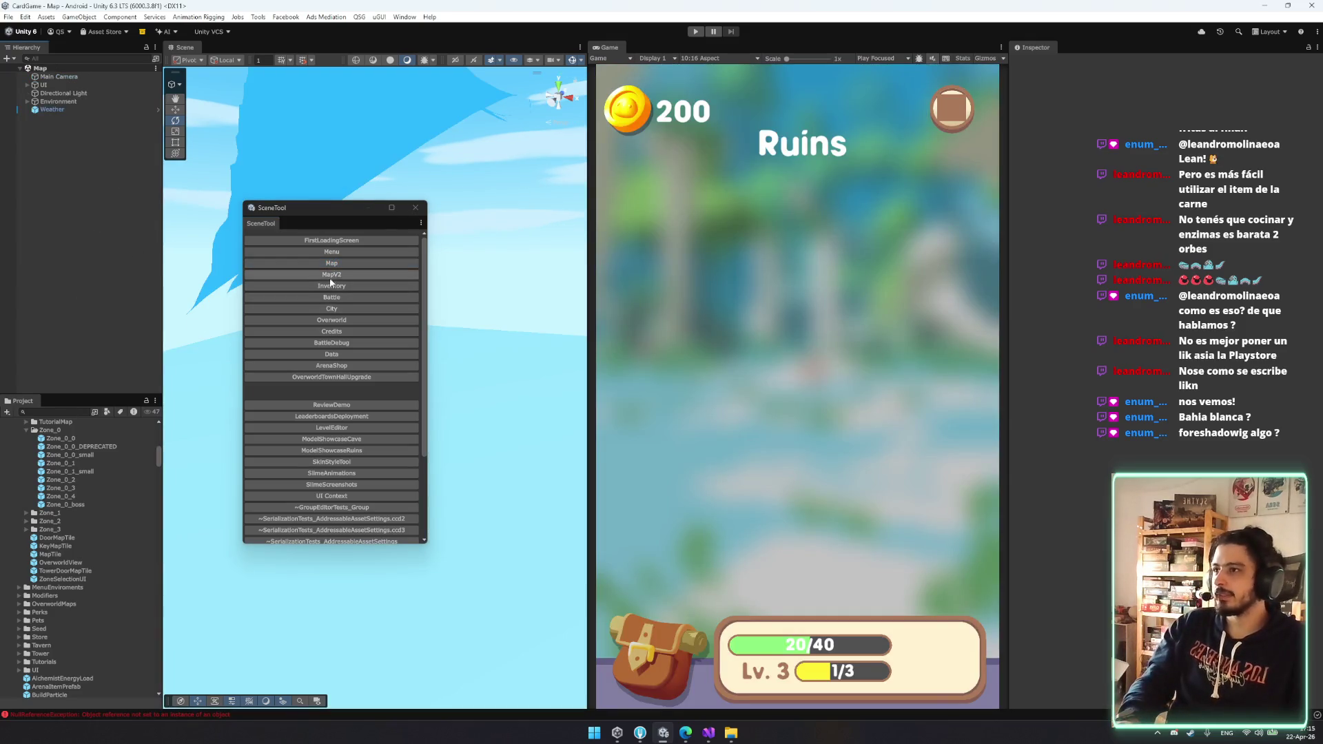
left_click(331, 275)
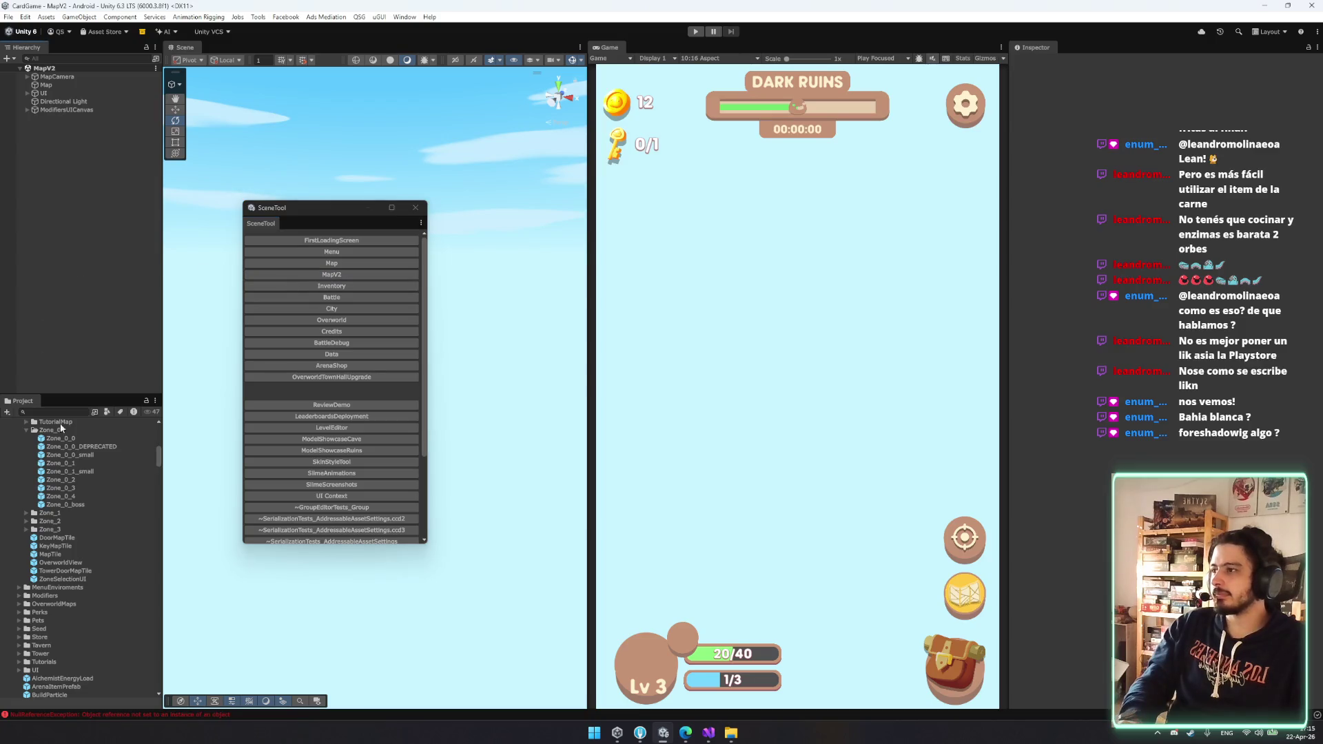
left_click_drag(78, 506, 85, 263)
double_click(60, 117)
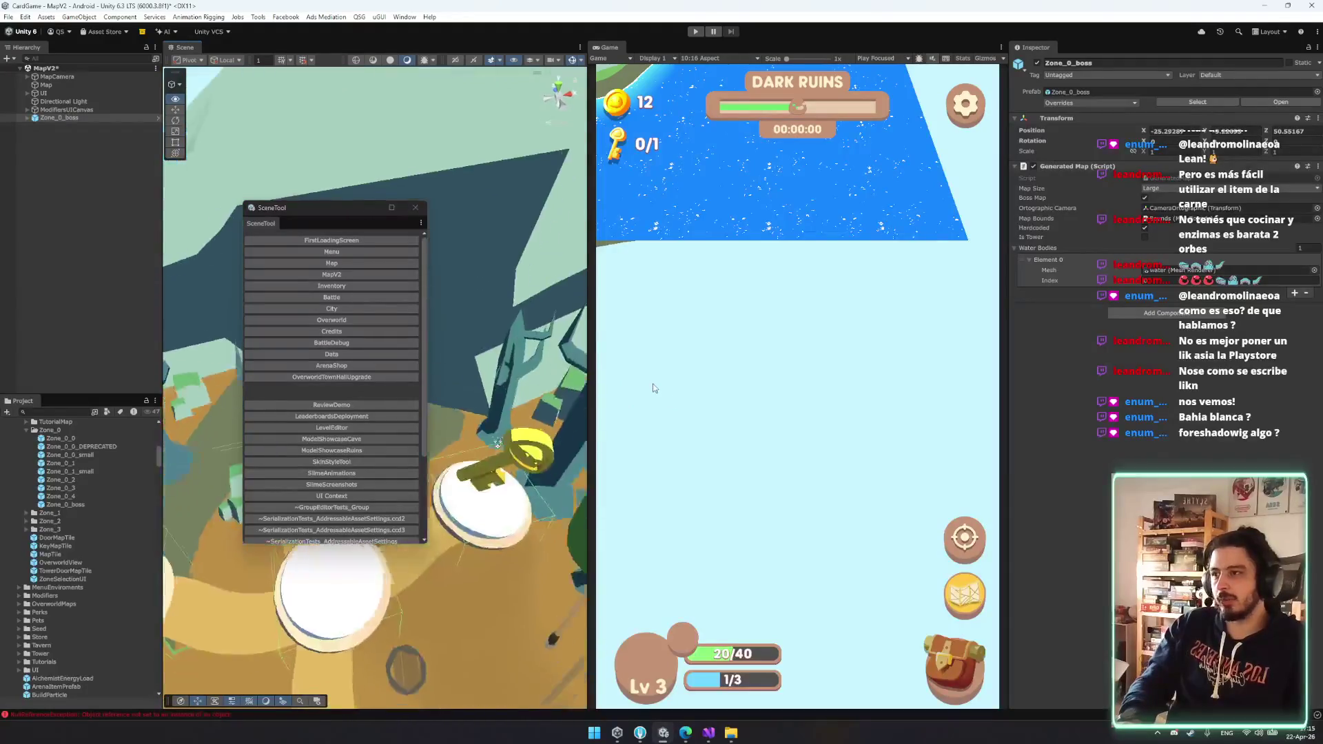
mouse_move(393, 297)
left_mouse_down()
mouse_move(375, 295)
mouse_move(411, 302)
left_mouse_up()
scroll(411, 302, "down", 10)
left_click(61, 117)
key("Delete")
- Add the Zone_1_Boss map from the Zone_1 folder, orbit its boss door, then delete it
left_click(76, 515)
key("Right")
mouse_move(80, 578)
left_mouse_down()
mouse_move(125, 461)
mouse_move(61, 340)
mouse_move(82, 353)
left_mouse_up()
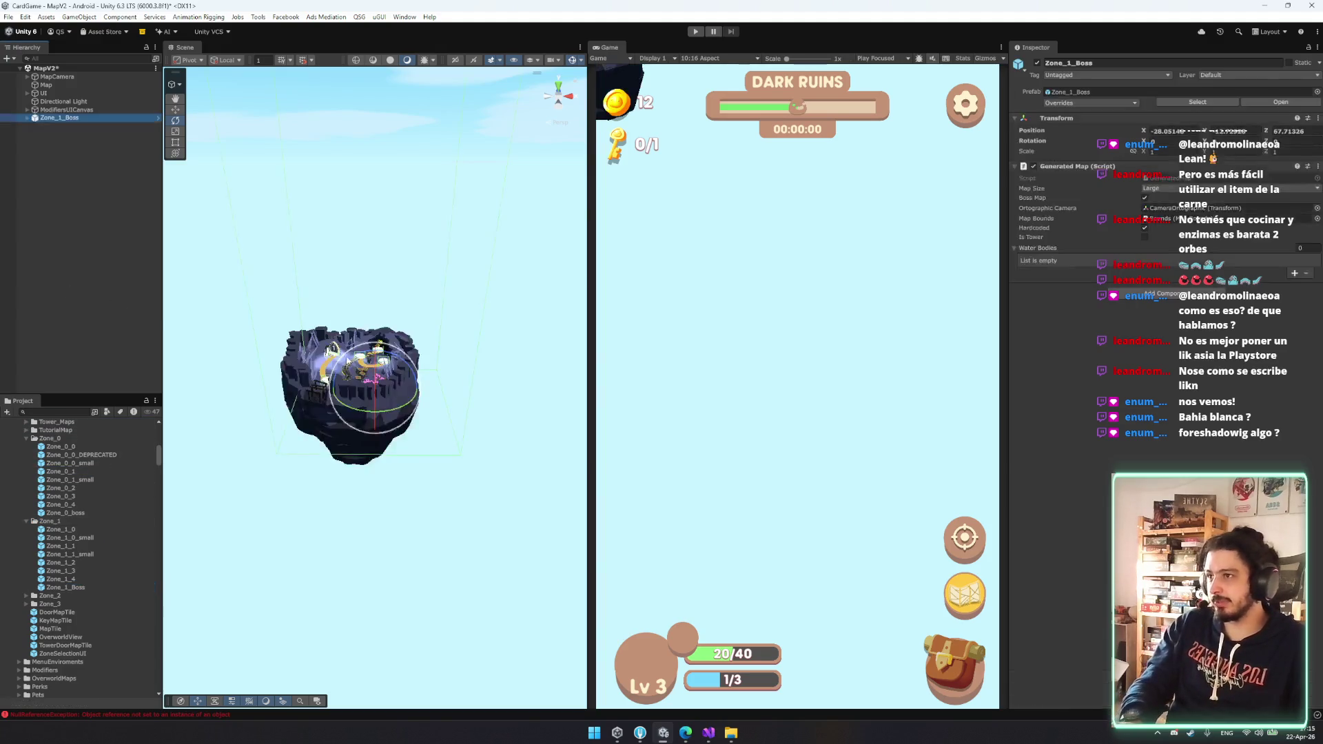
scroll(437, 365, "up", 10)
scroll(437, 365, "up", 8)
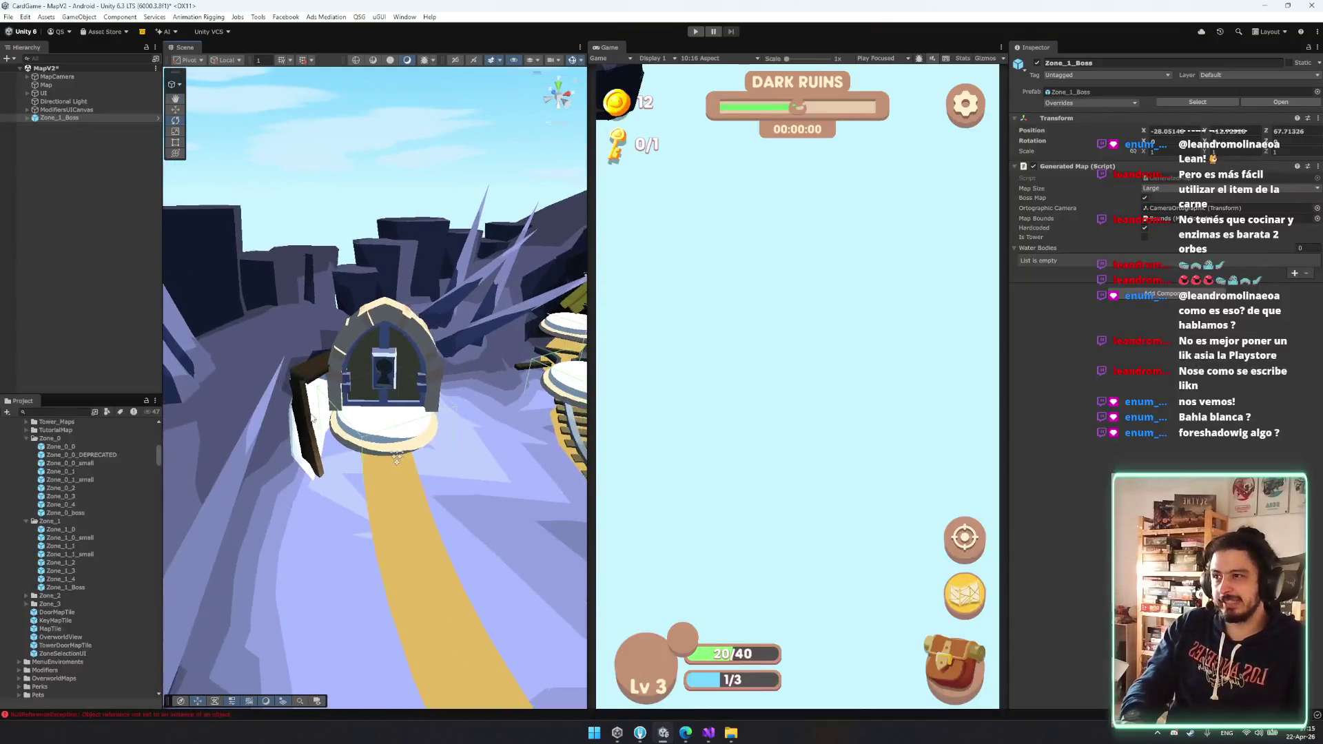
left_click_drag(314, 418, 316, 442)
right_click(226, 444)
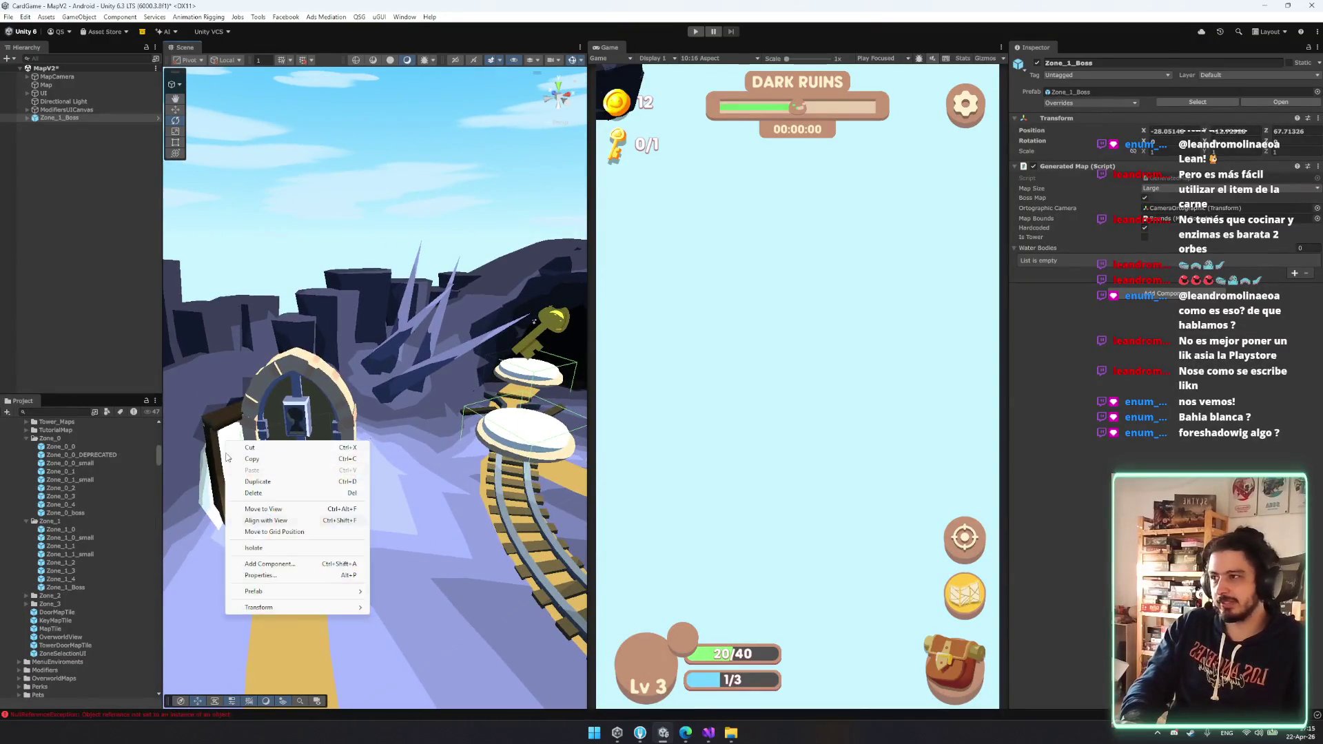
key("f")
left_click(87, 110)
left_click(81, 118)
key("Delete")
- Add the snowy Zone_2_Boss island, fly toward its airship, then delete it
double_click(78, 596)
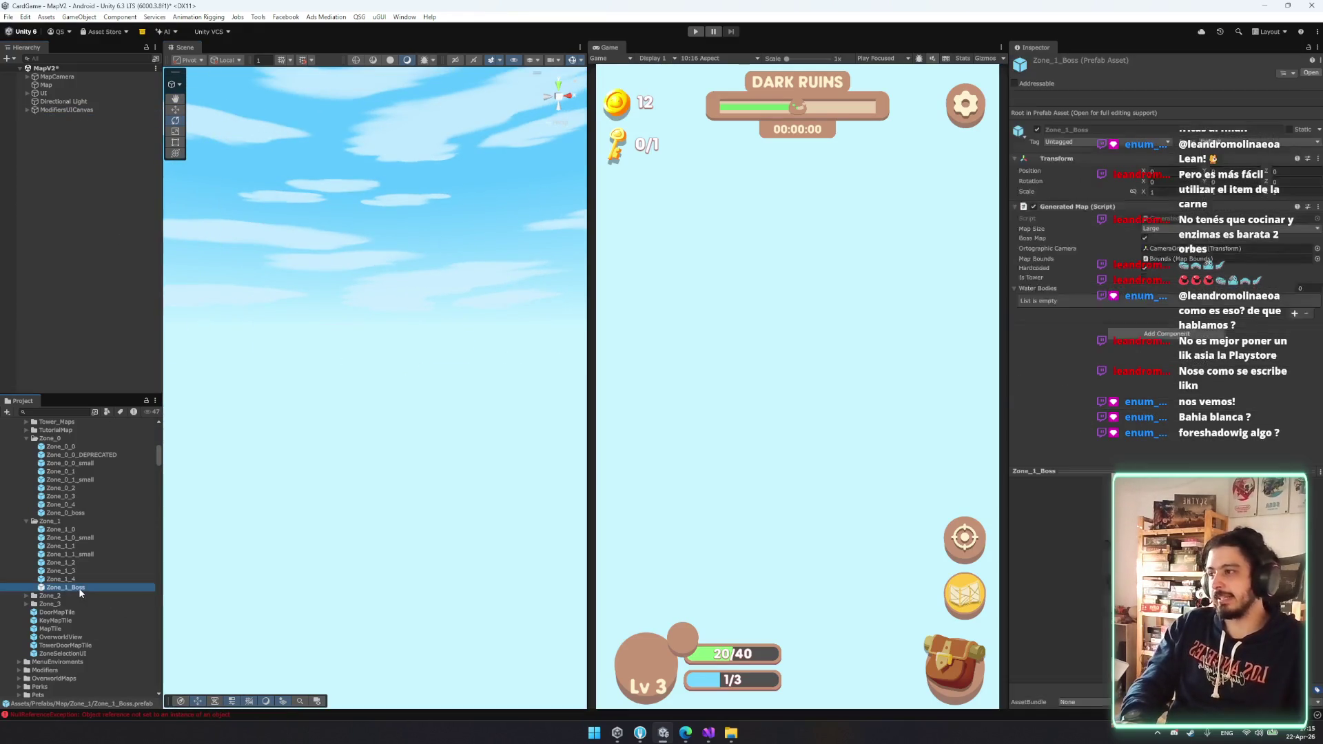
left_click_drag(64, 657, 352, 441)
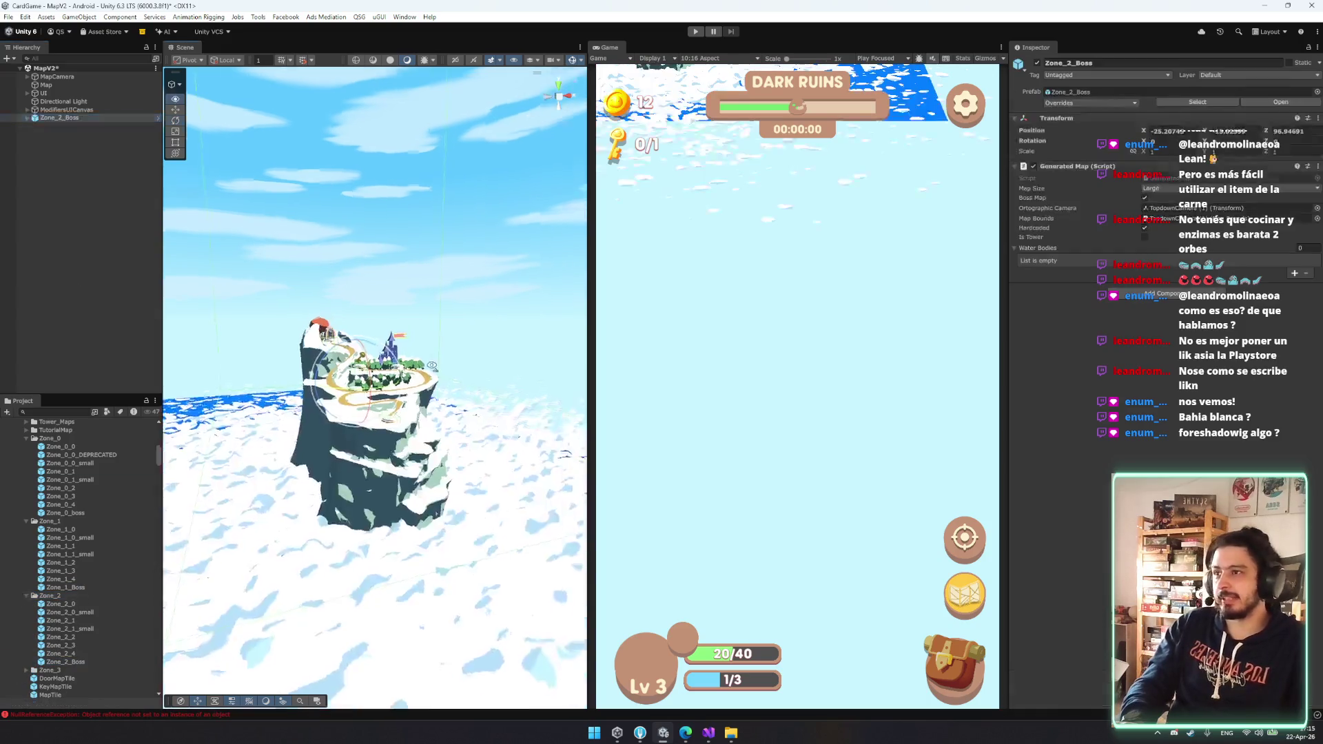
key("f")
mouse_move(378, 351)
left_mouse_down()
mouse_move(310, 386)
mouse_move(275, 428)
left_mouse_up()
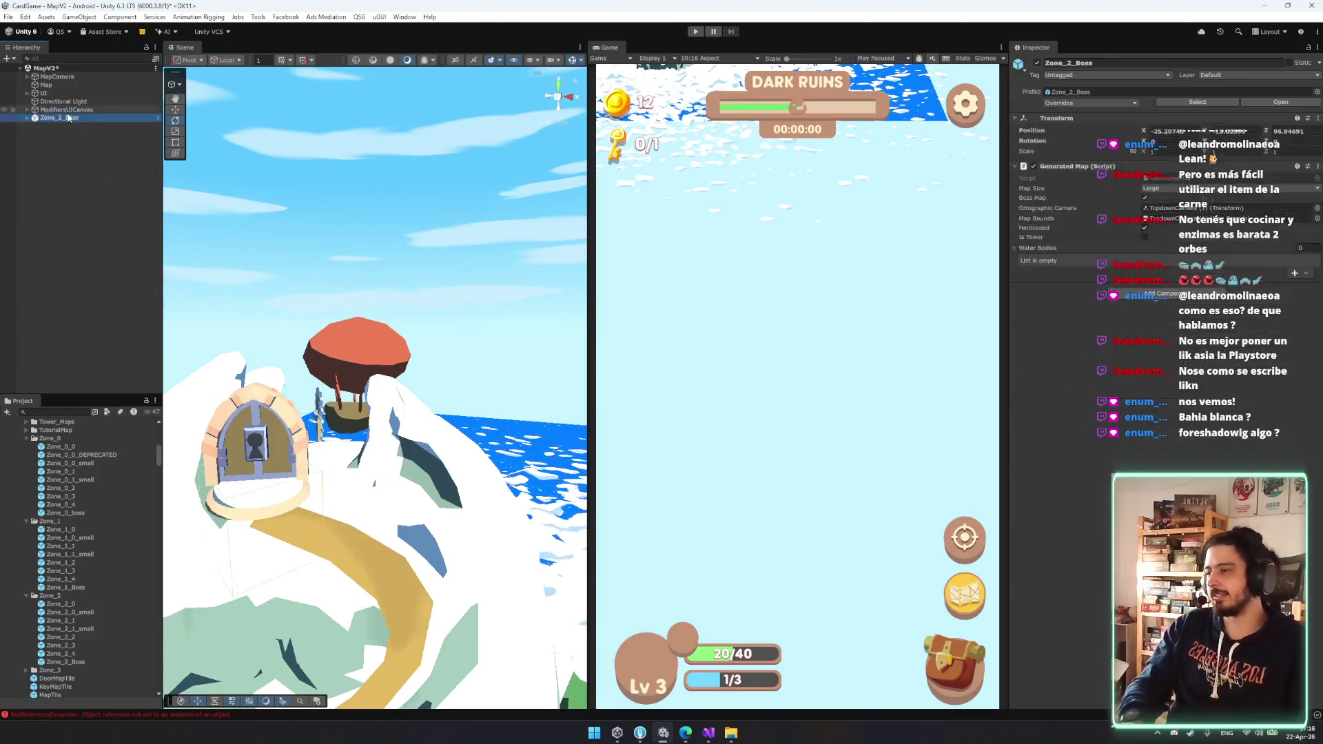
key("Delete")
- Add the Zone_3_boss map, orbit around its island, then delete it
scroll(76, 685, "up", 2)
scroll(53, 645, "down", 10)
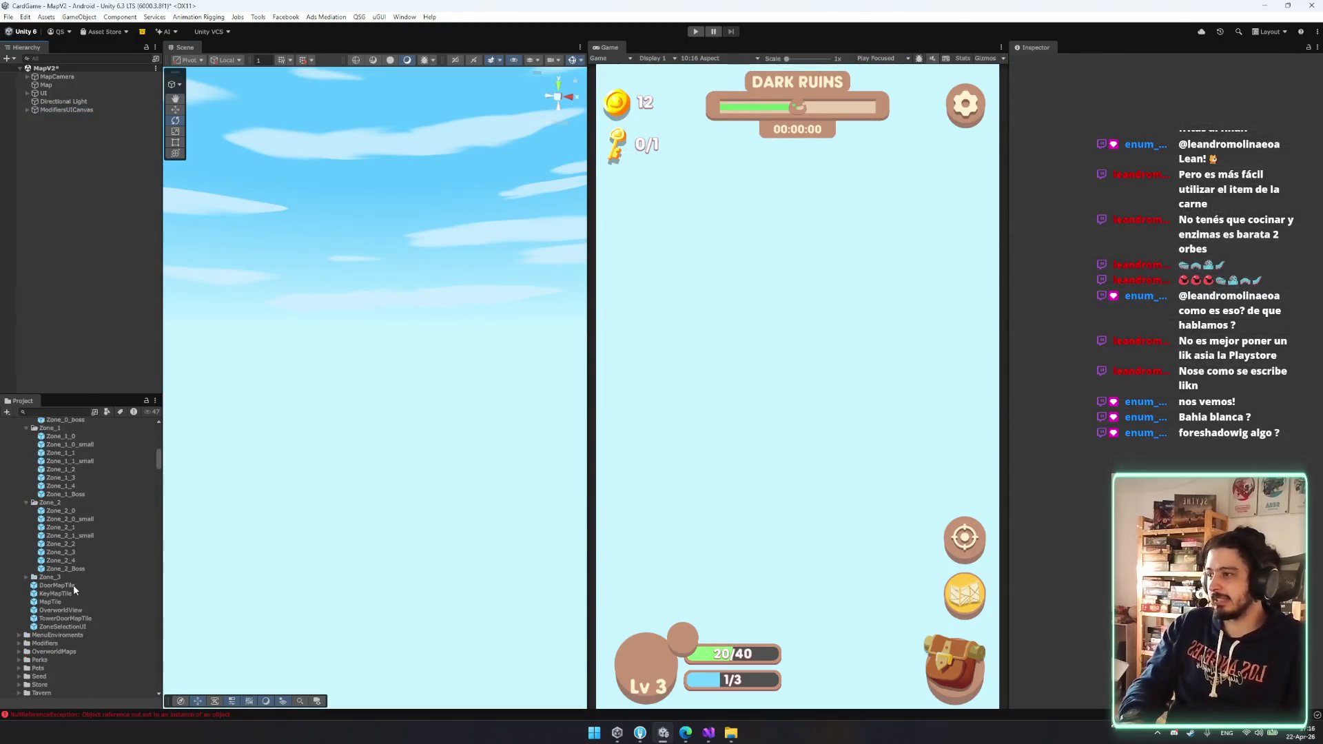
left_click_drag(70, 561, 115, 342)
left_click_drag(84, 543, 75, 207)
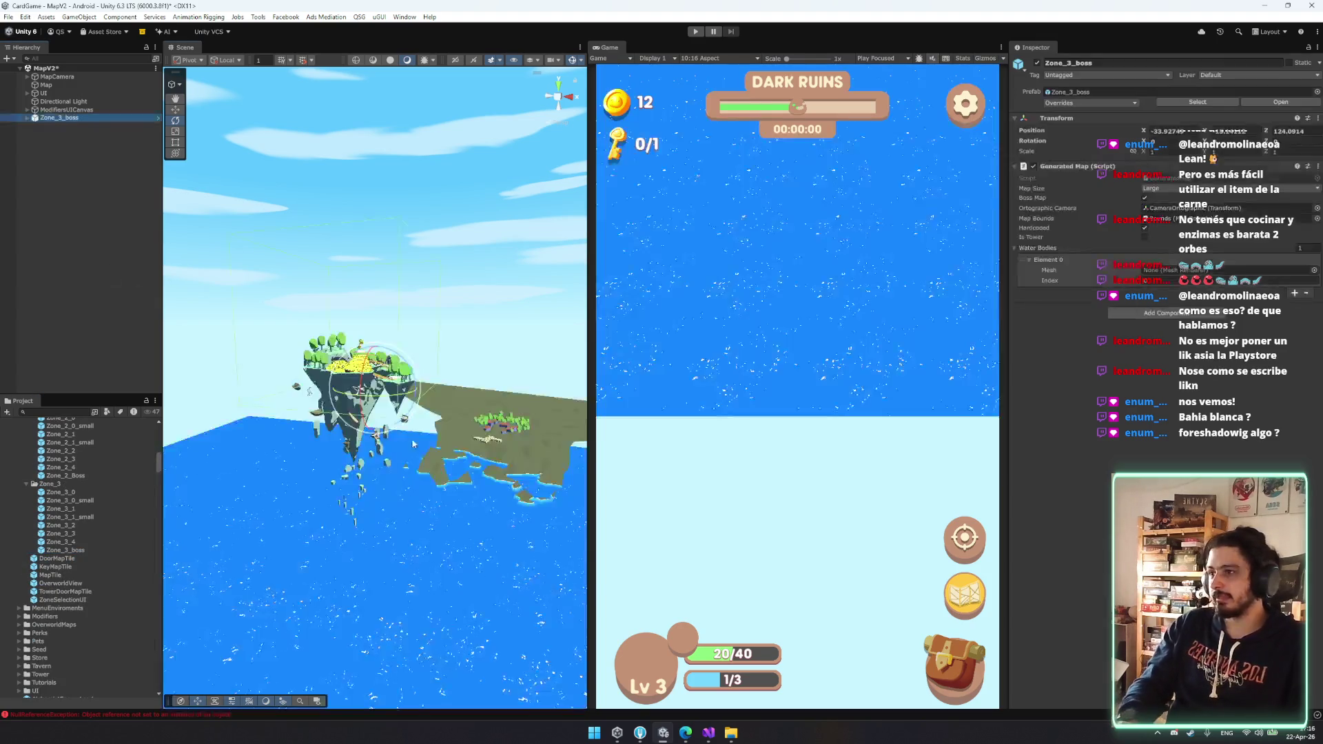
scroll(526, 432, "up", 10)
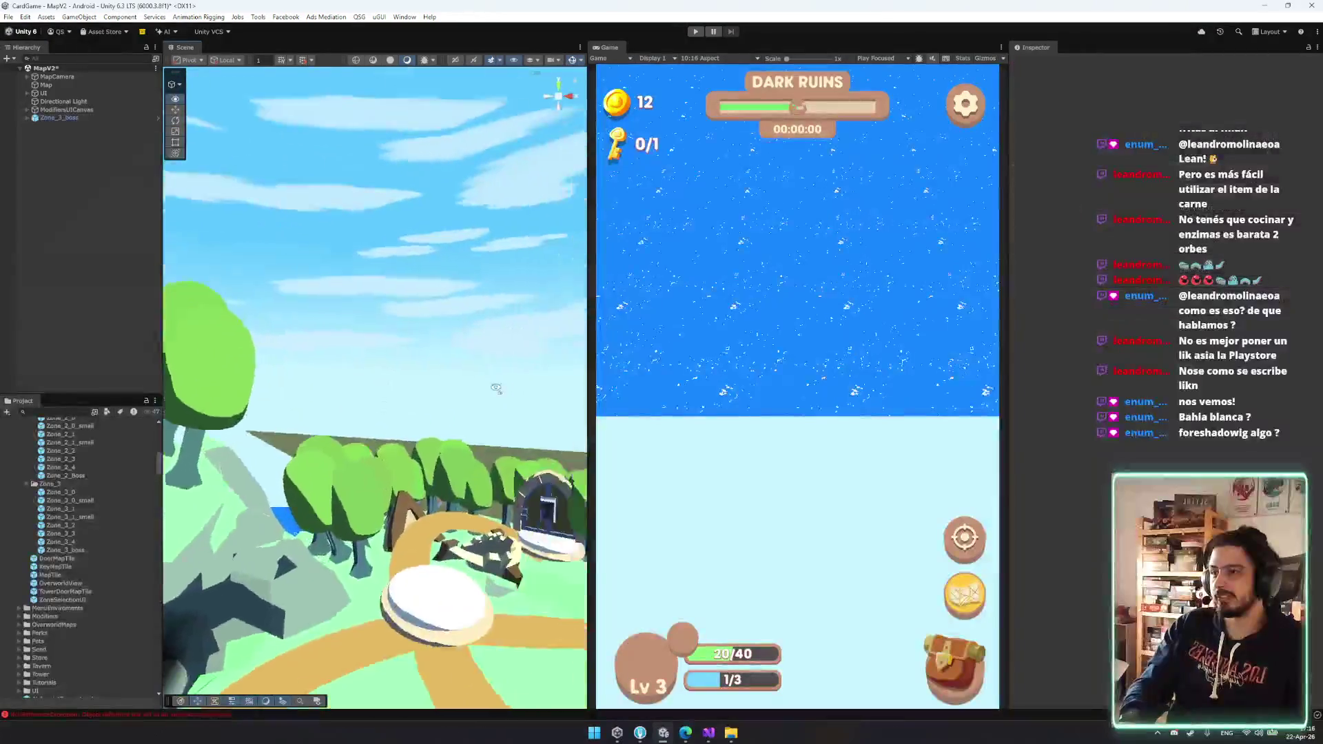
left_click_drag(526, 432, 358, 385)
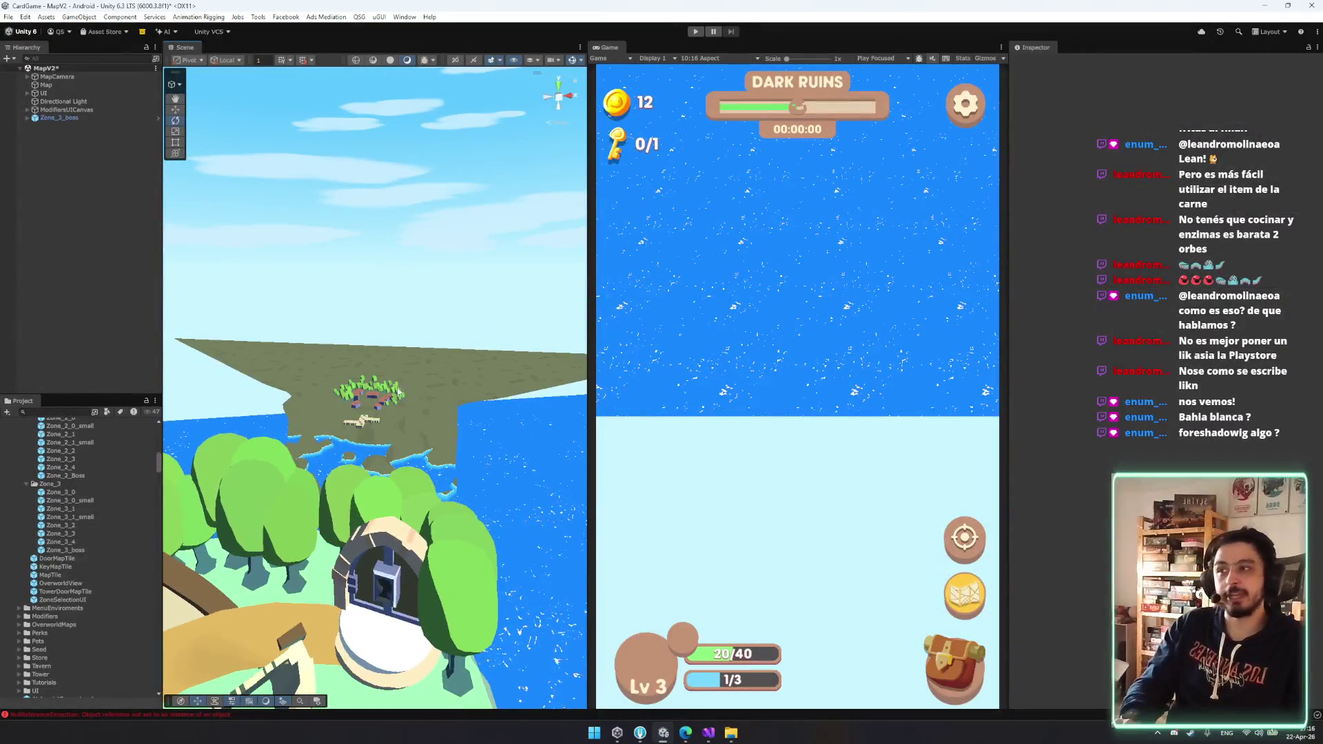
scroll(382, 399, "down", 10)
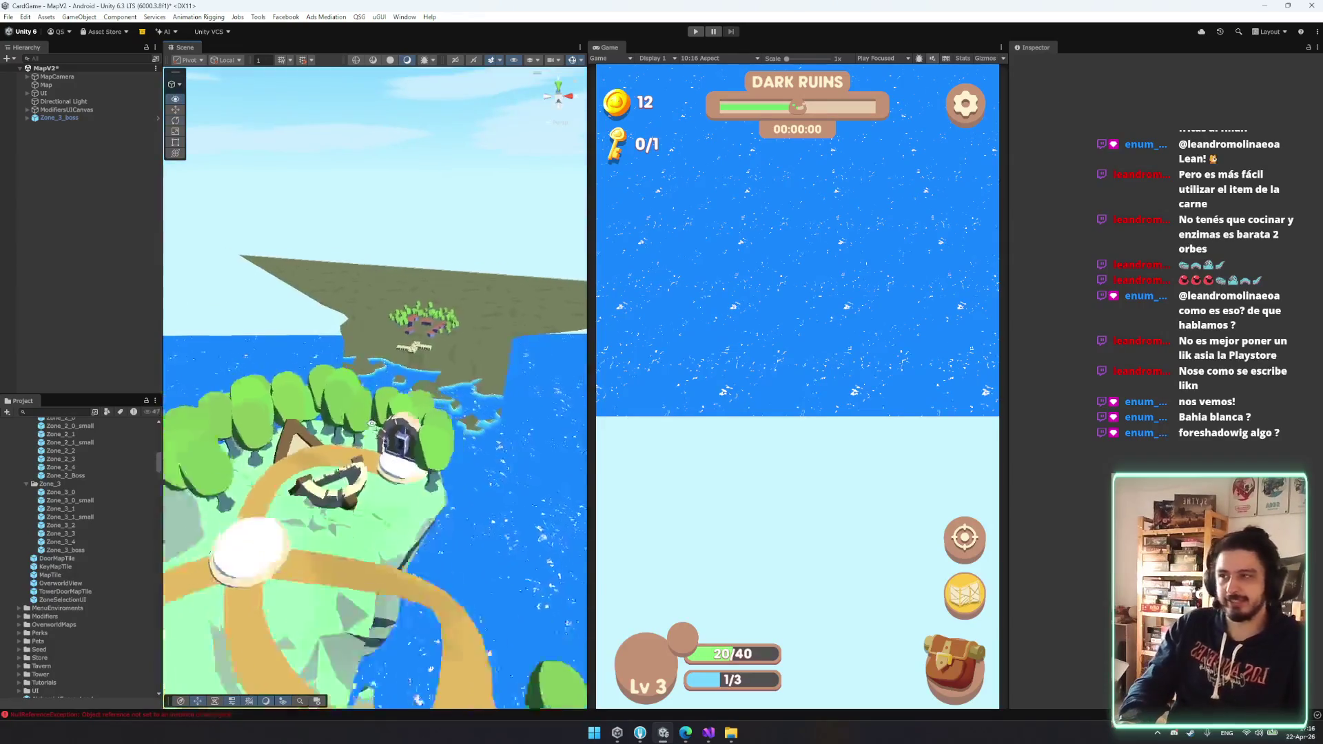
left_click(64, 101)
left_click(80, 117)
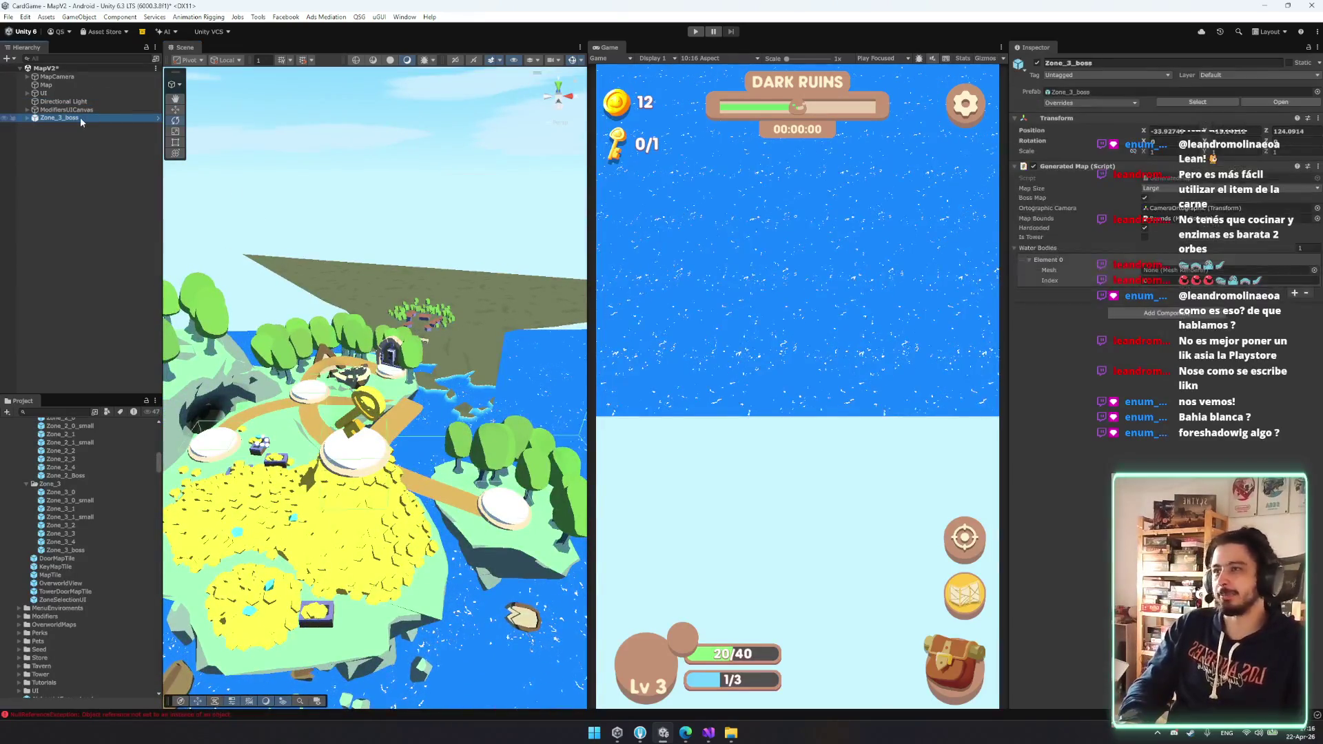
key("Delete")
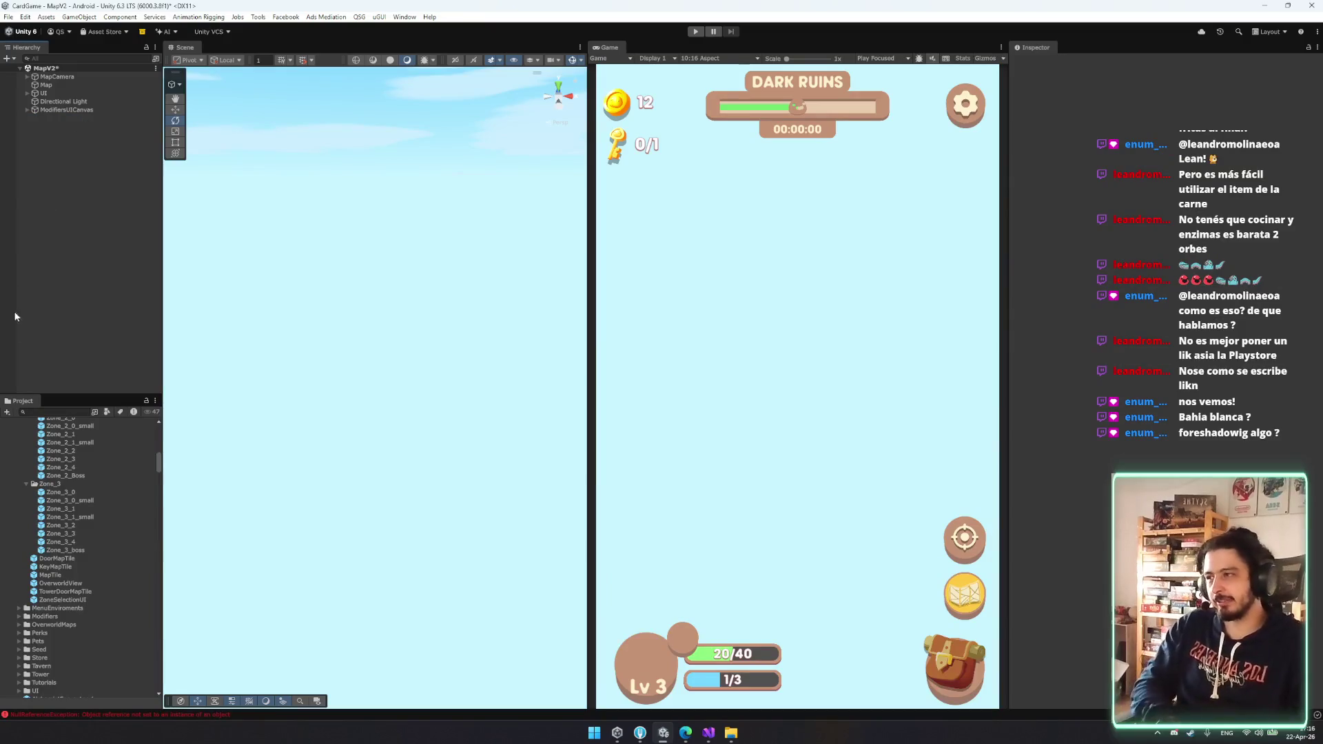
- Collapse the Zone_0 to Zone_3 folders back under Map in the Project panel
left_click(85, 454)
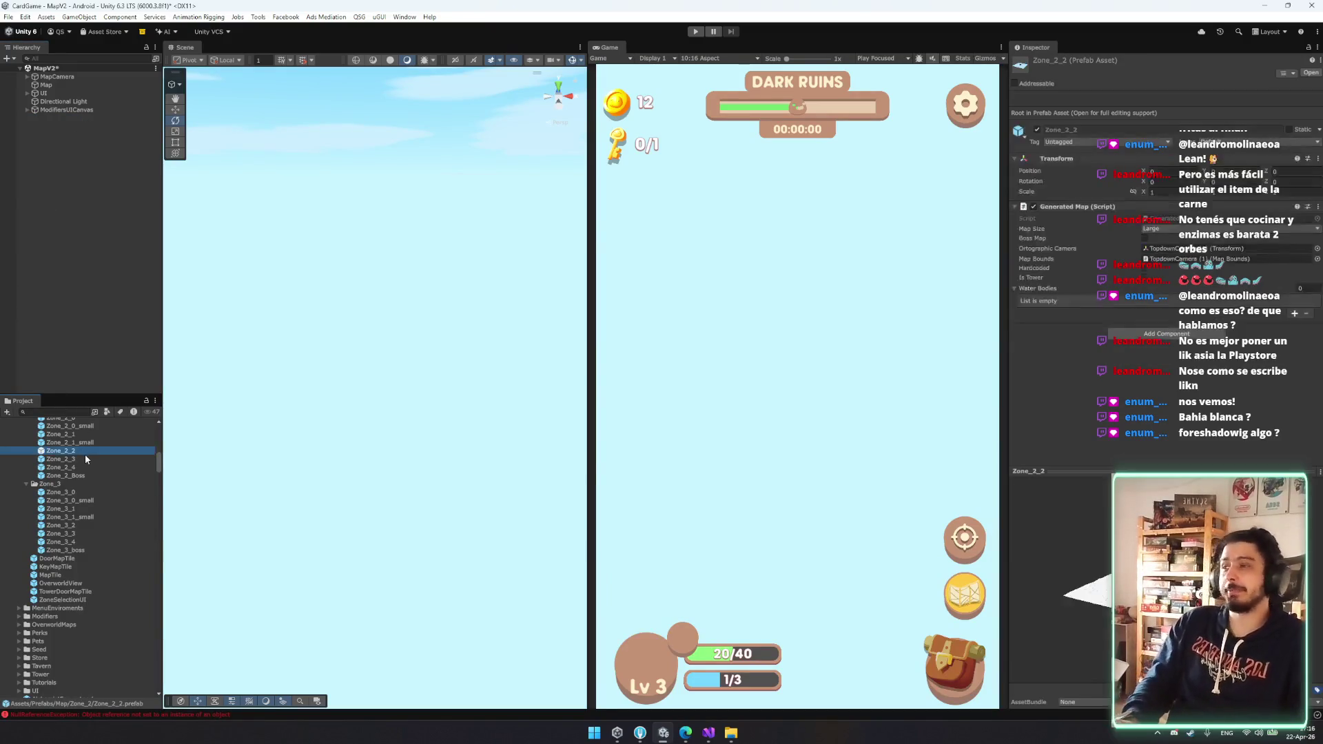
key("Left")
key("Left")
key("Down")
key("Left")
key("Up")
key("Up")
key("Up")
key("Down")
key("Down")
key("Down")
key("Left")
key("Down")
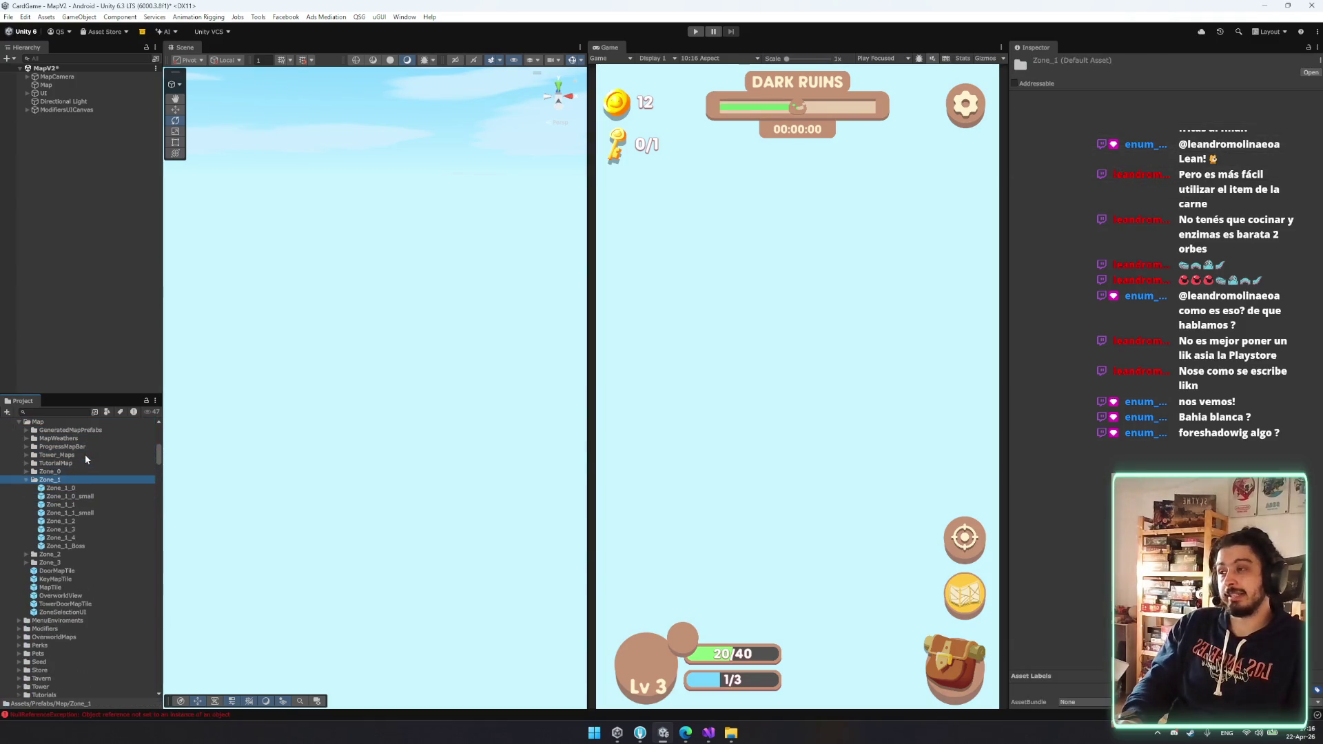
key("Left")
key("Left")
key("Left")
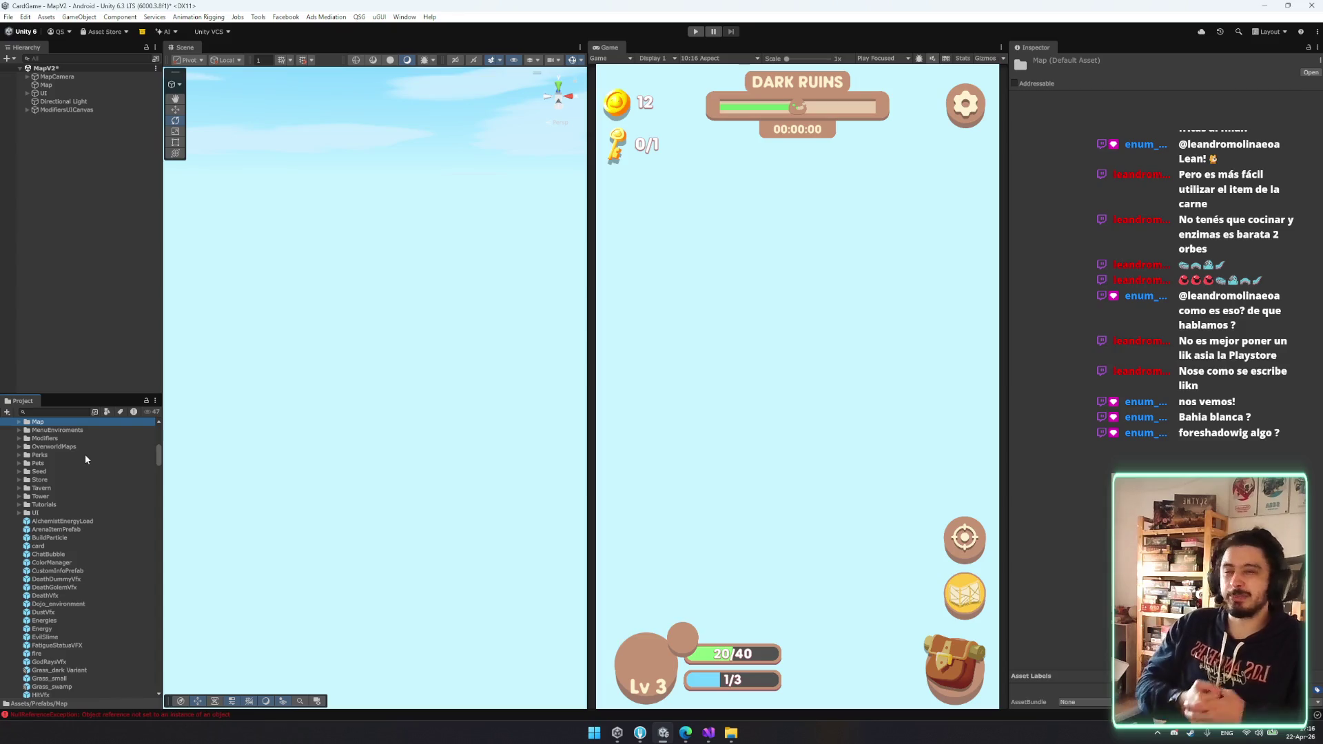